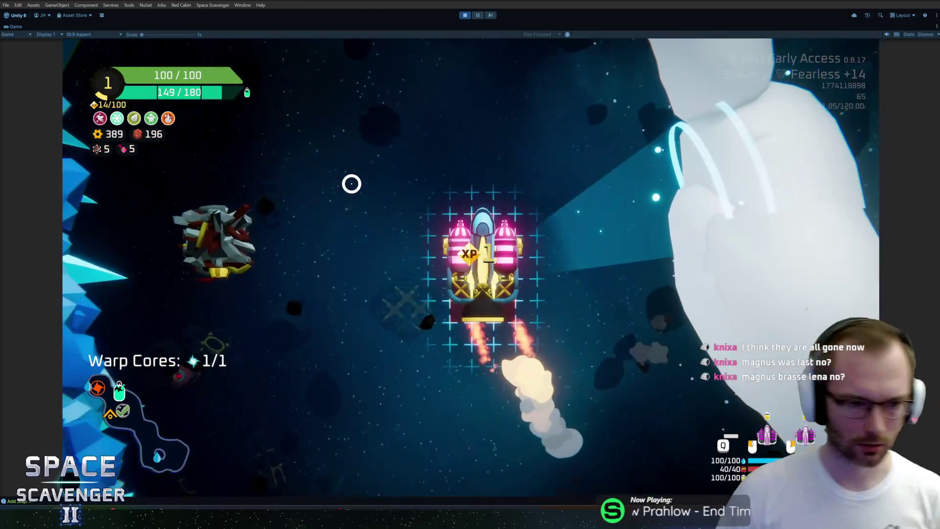
Fly the ship through the ice sector to the glowing warp orb holding 1/1 warp cores
mouse_move(184, 232)
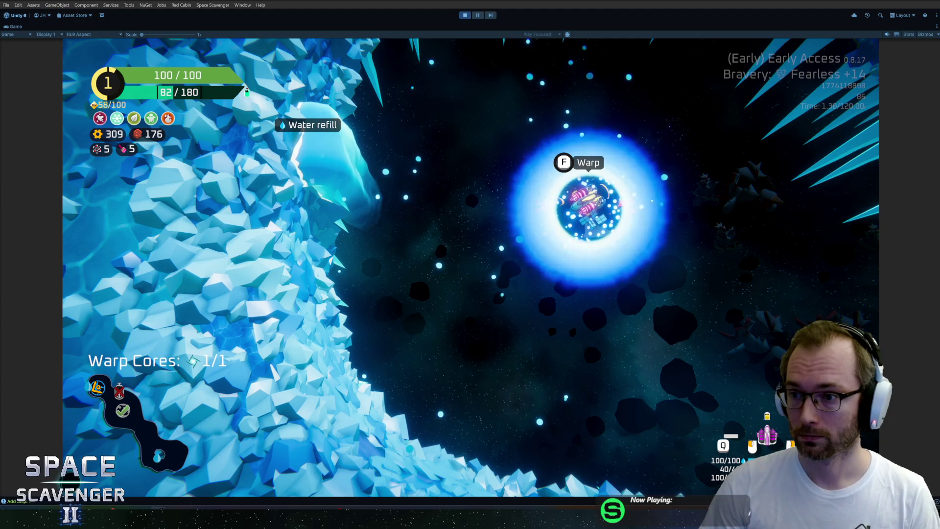
Fly on, warp out, and collect the 300 scrap reward at the Drop point
click(777, 275)
key(s)
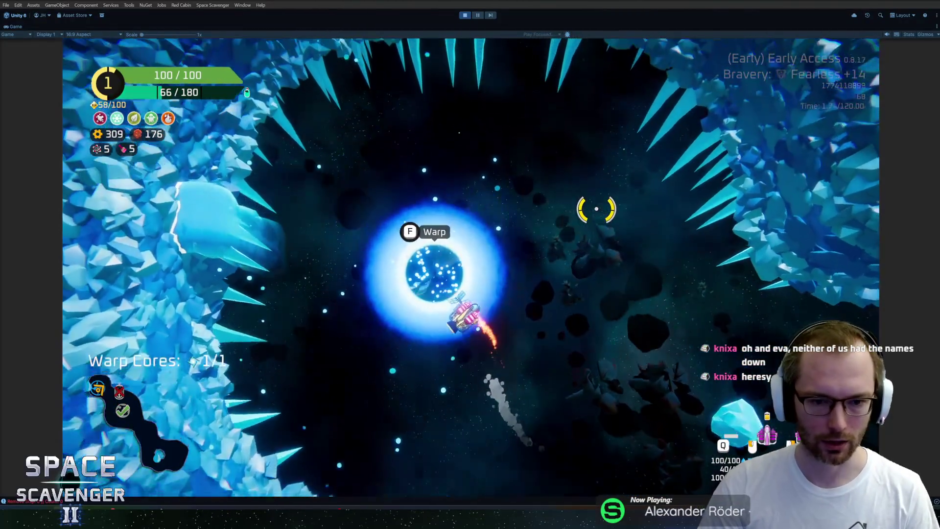
key(e)
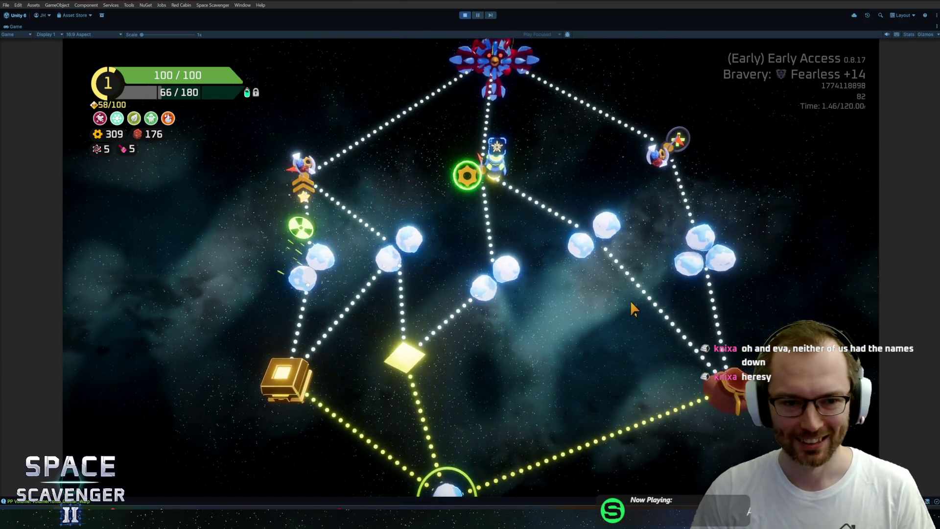
click(674, 371)
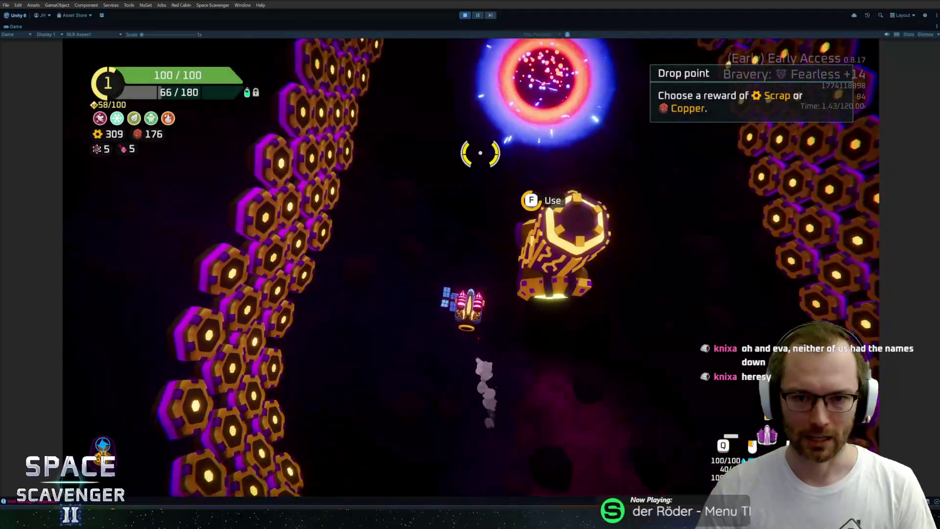
click(463, 400)
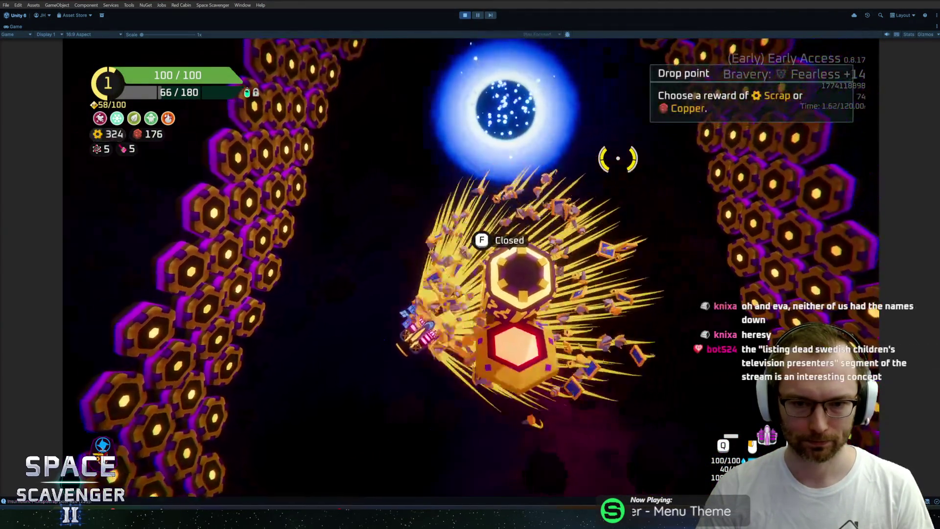
Warp to the star map and travel to the Exploration node's new ice sector
key(f)
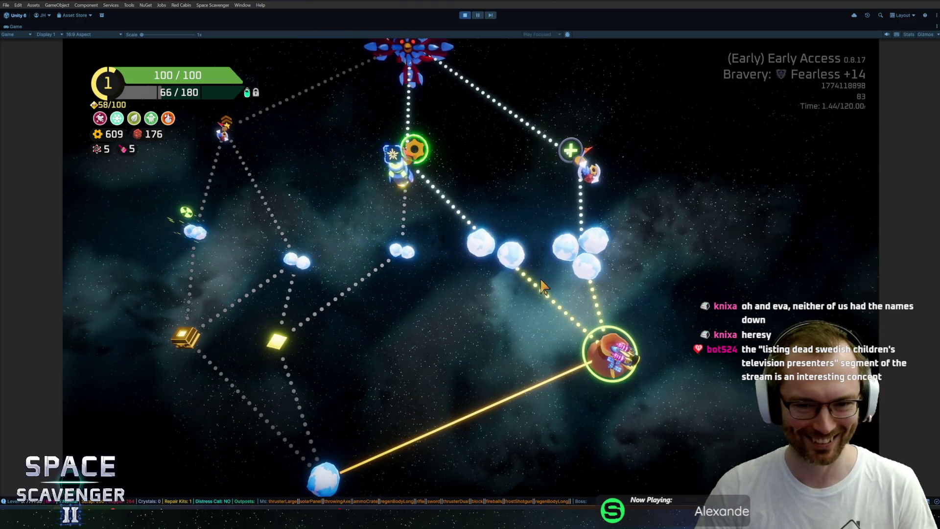
click(566, 259)
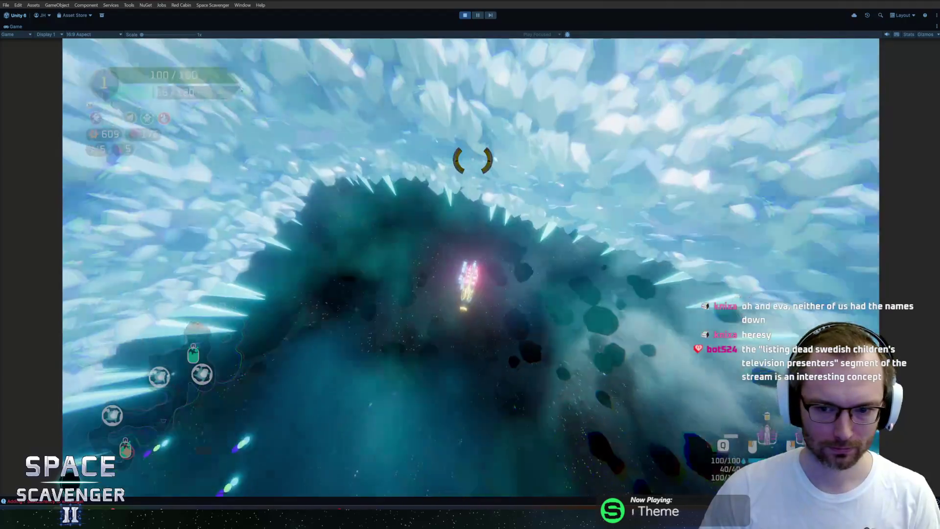
key(w)
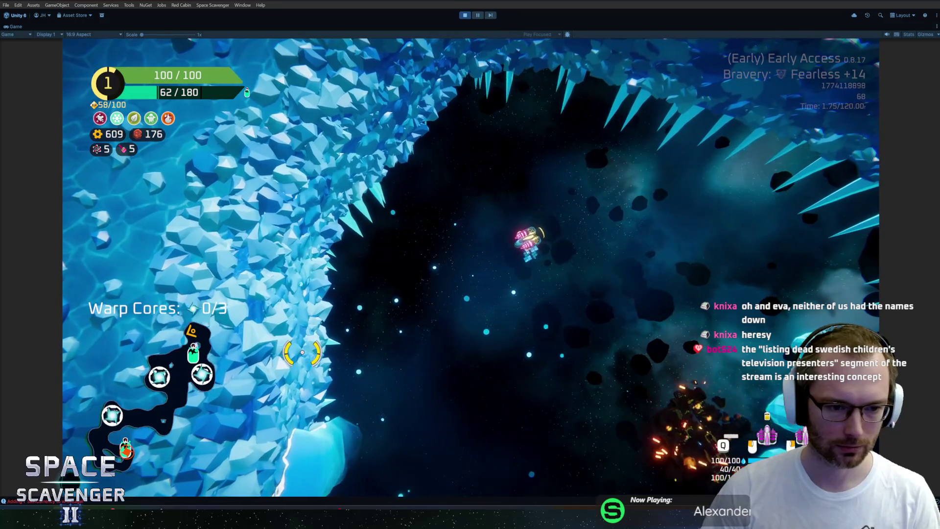
key(Escape)
key(Escape)
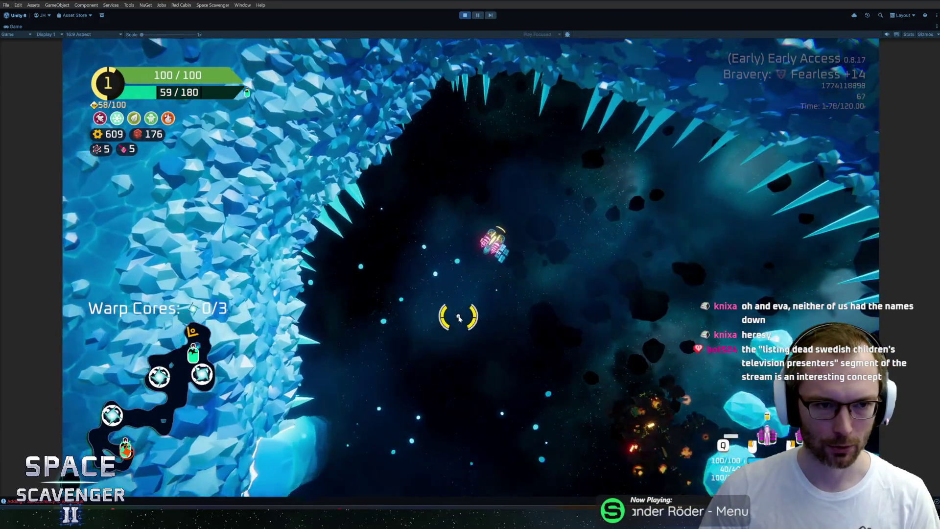
key(grave)
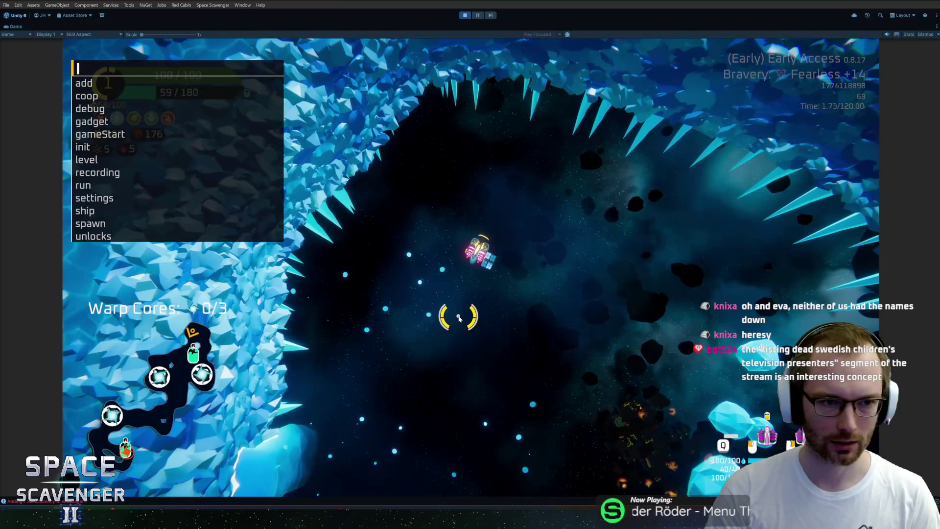
Run 'add oxygen' in the debug console to refill the ship's oxygen
text(add px)
key(BackSpace)
text(oxygen 20)
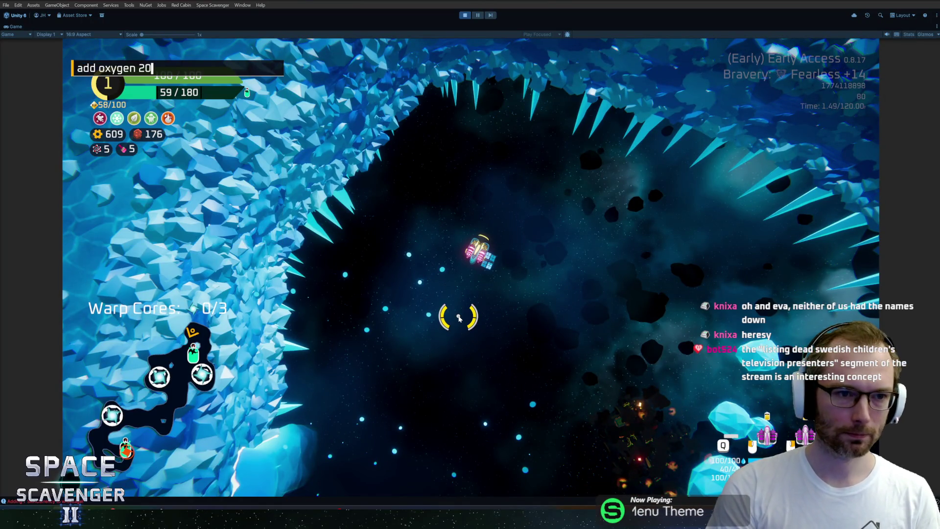
key(Return)
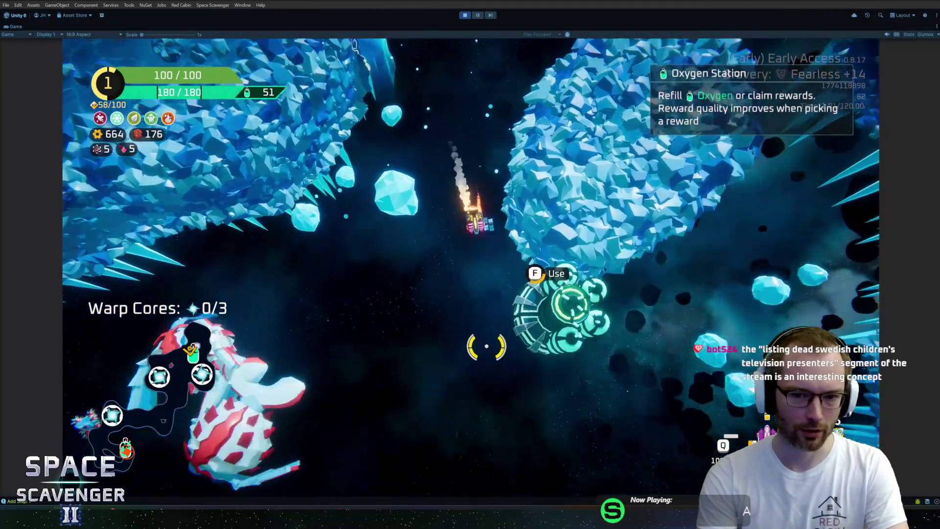
Use the Oxygen Station choosing Nothing, then fly on to collect a warp core
key(f)
click(495, 407)
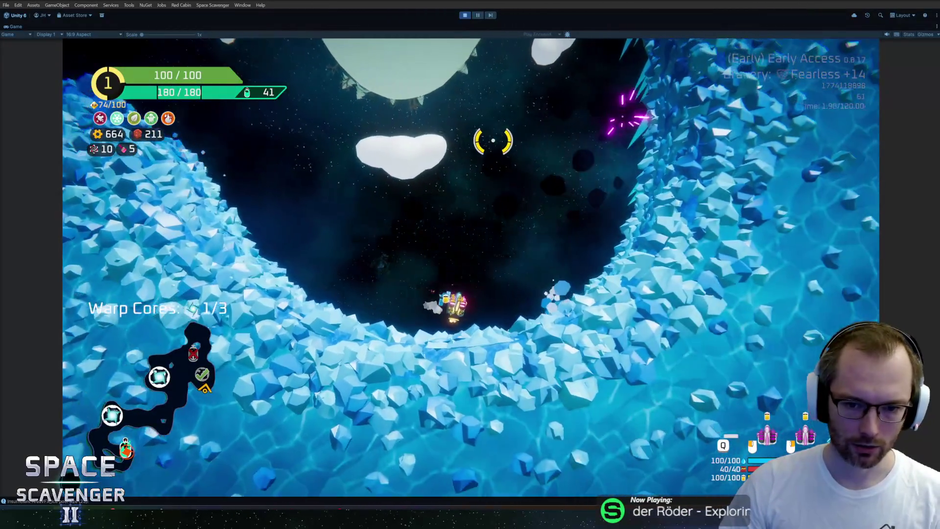
key(grave)
Run a 'ship stats addMult ScanStrength' command in the debug console
text(ship stt)
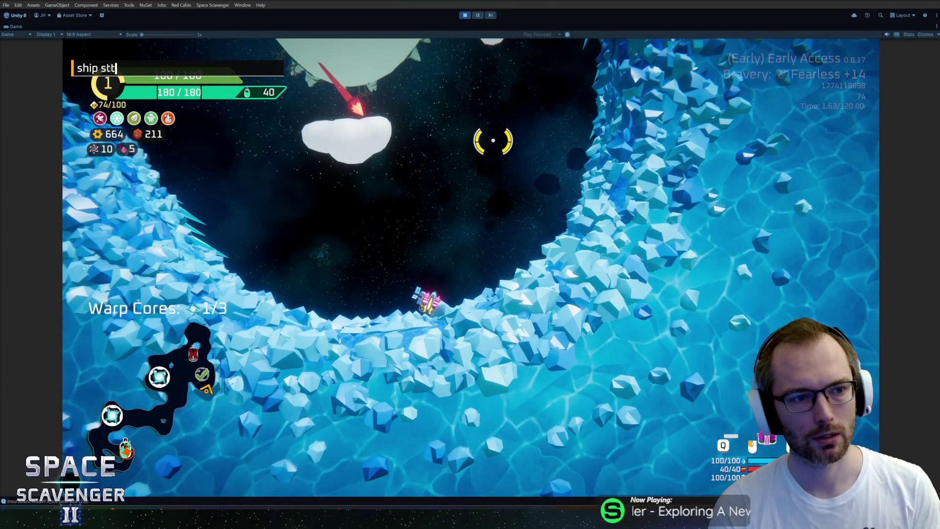
key(BackSpace)
text(ats addMult scan)
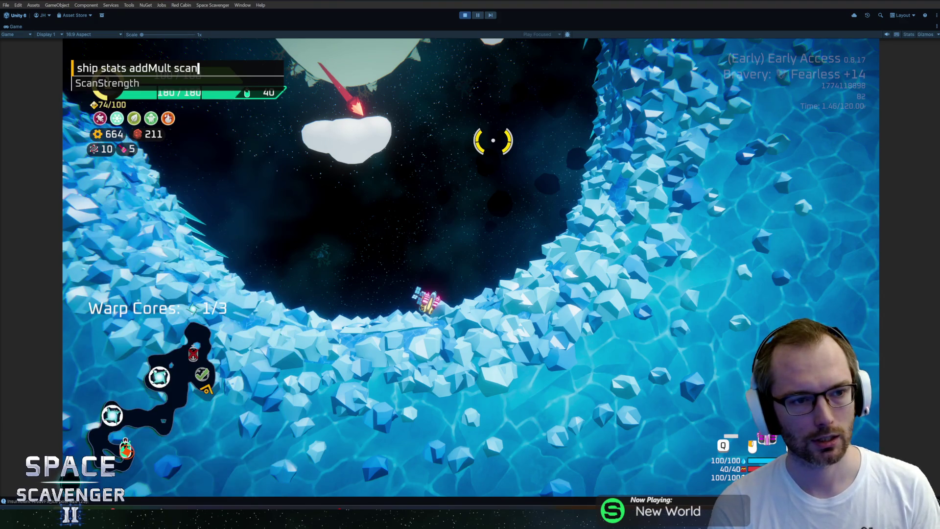
key(Tab)
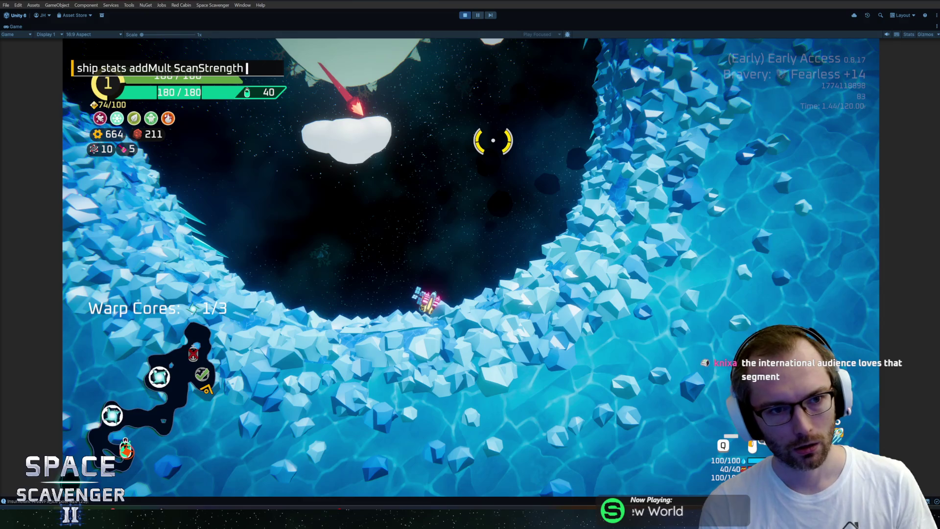
key(Return)
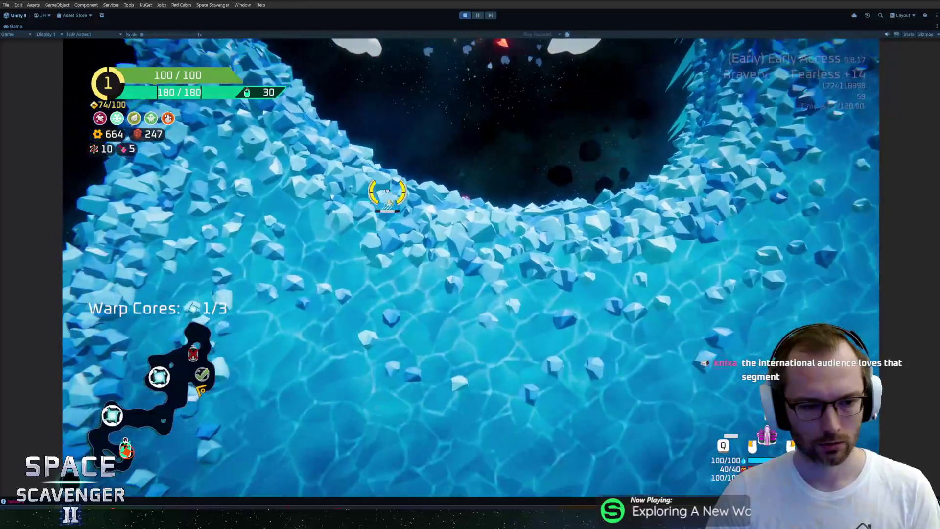
Apply ScanStrength multipliers of 0.44 and then 0.9
text(ship stats addMult ScanStrength 0.)
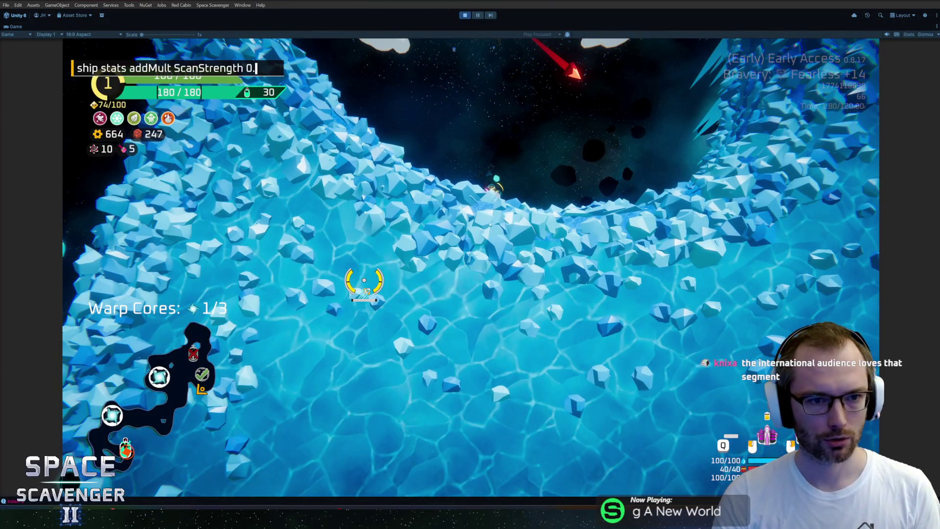
text(44)
key(Return)
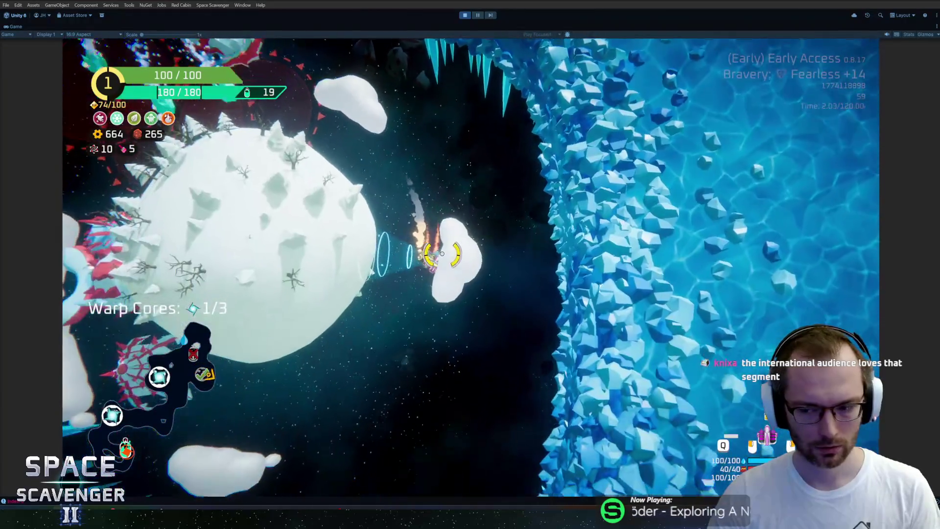
key(grave)
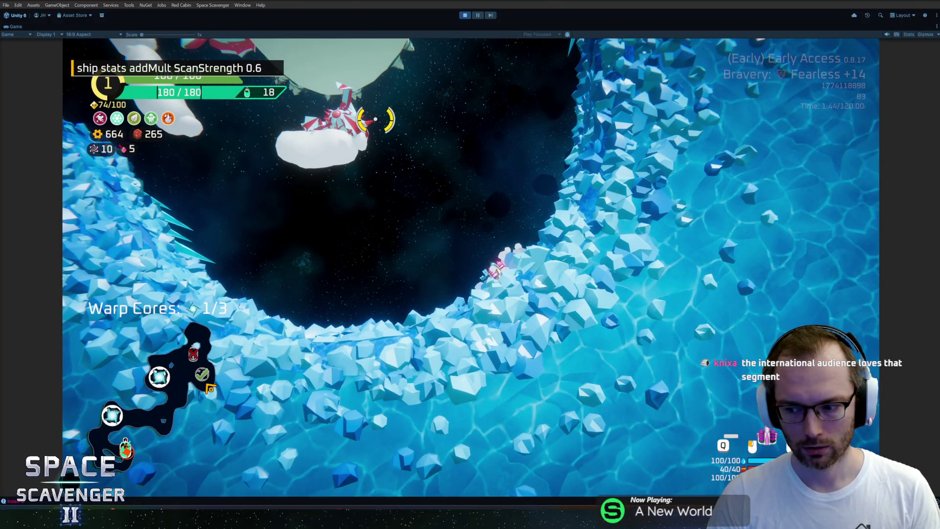
key(BackSpace)
text(9)
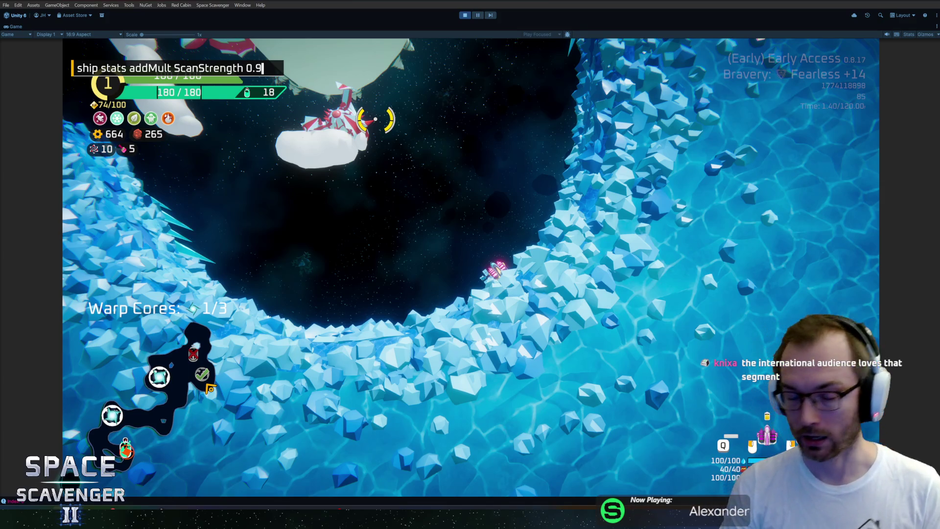
key(Return)
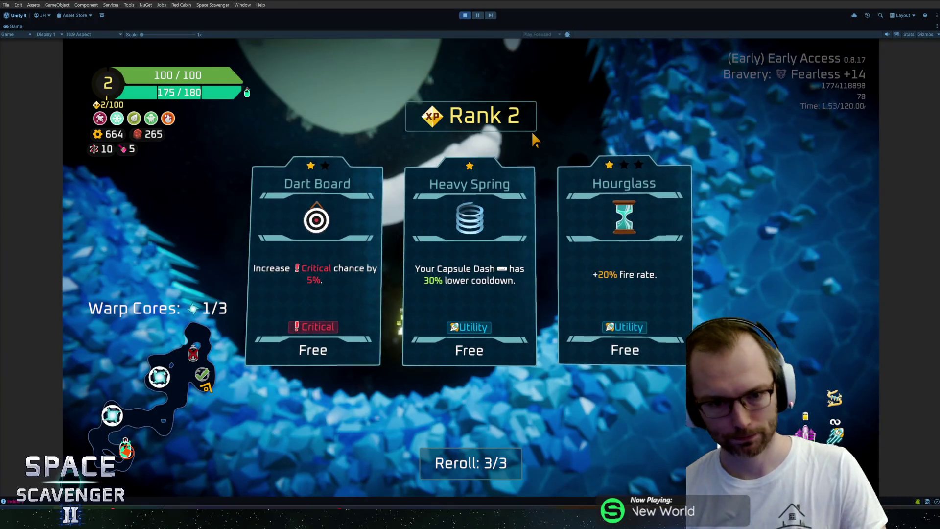
Pick the Hourglass upgrade and rerun the previous ScanStrength command
click(622, 245)
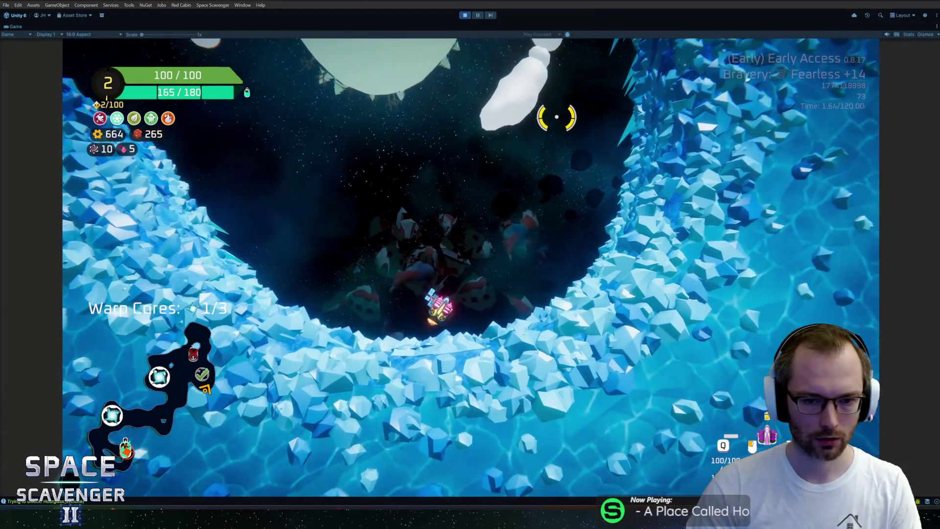
key(grave)
key(Up)
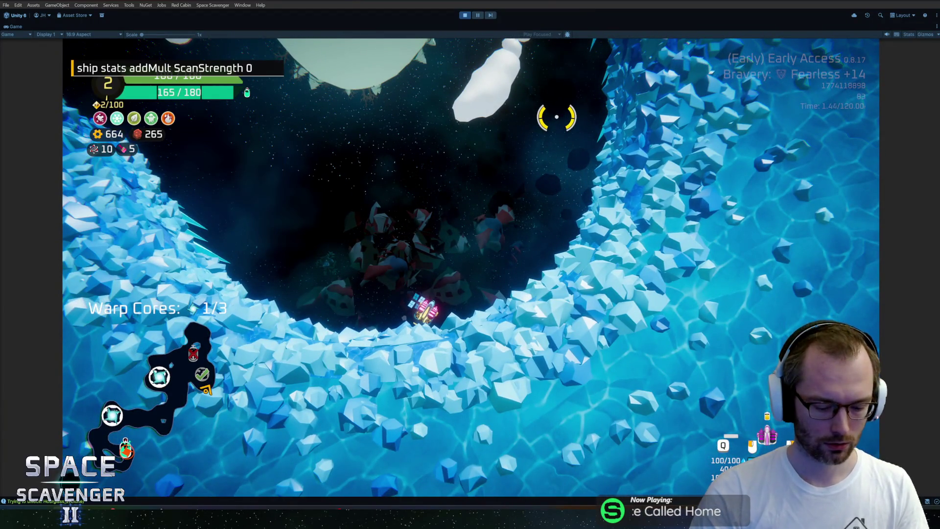
key(Return)
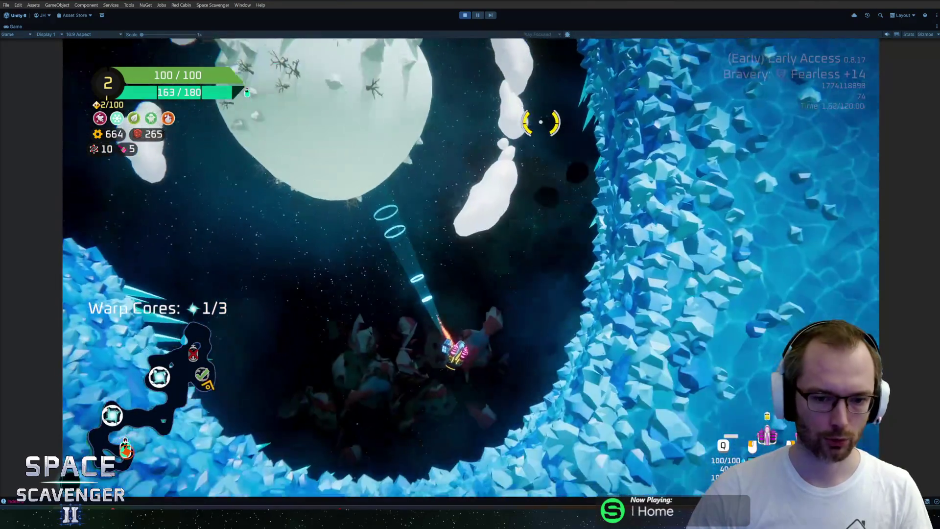
Retest ScanStrength multipliers 0.3 and 0.4, then stop Play mode and switch to Rider
key(grave)
key(Up)
key(BackSpace)
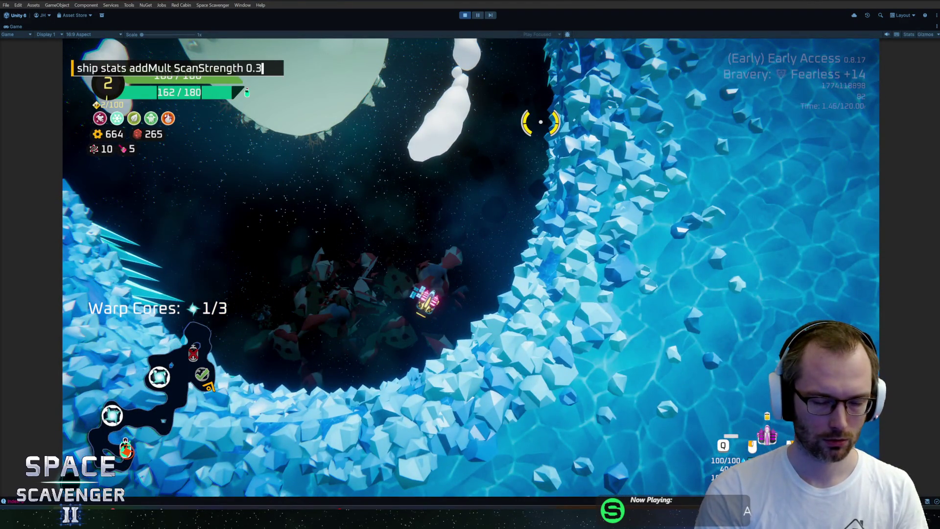
key(Return)
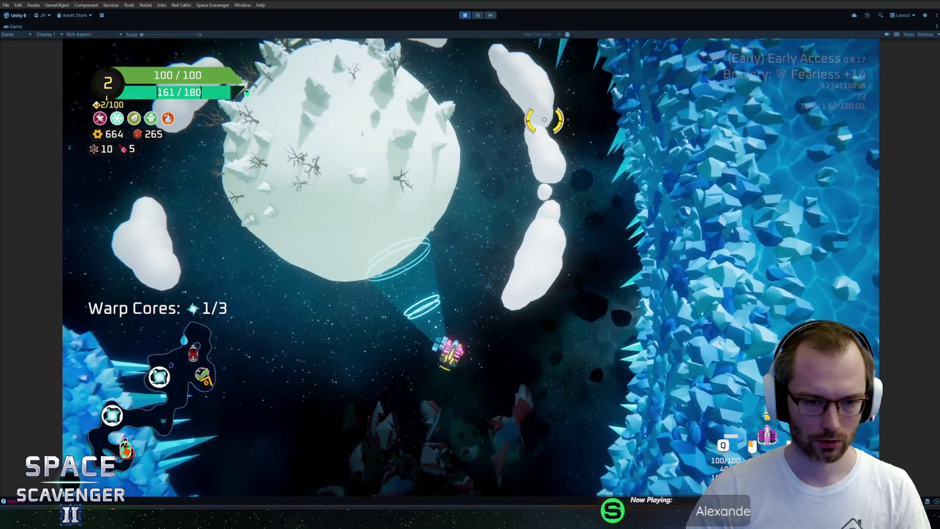
key(grave)
key(Up)
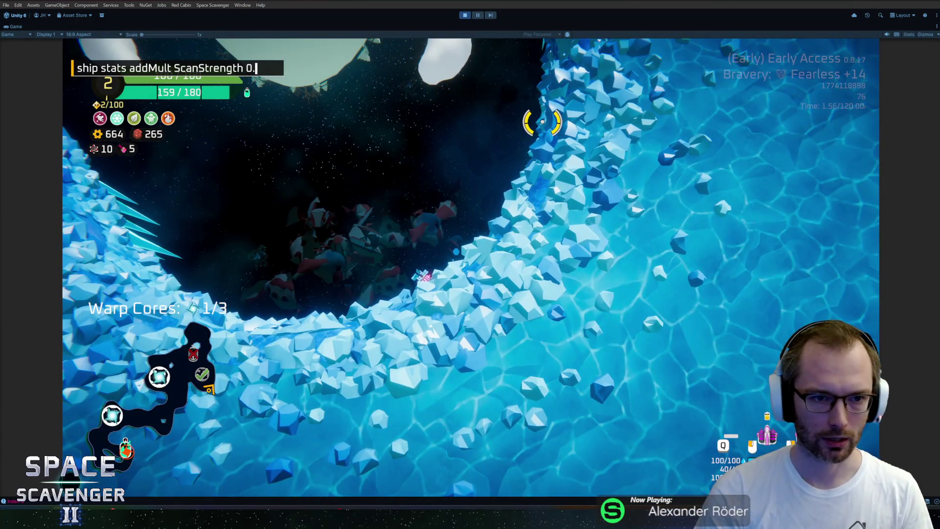
text(4)
key(Return)
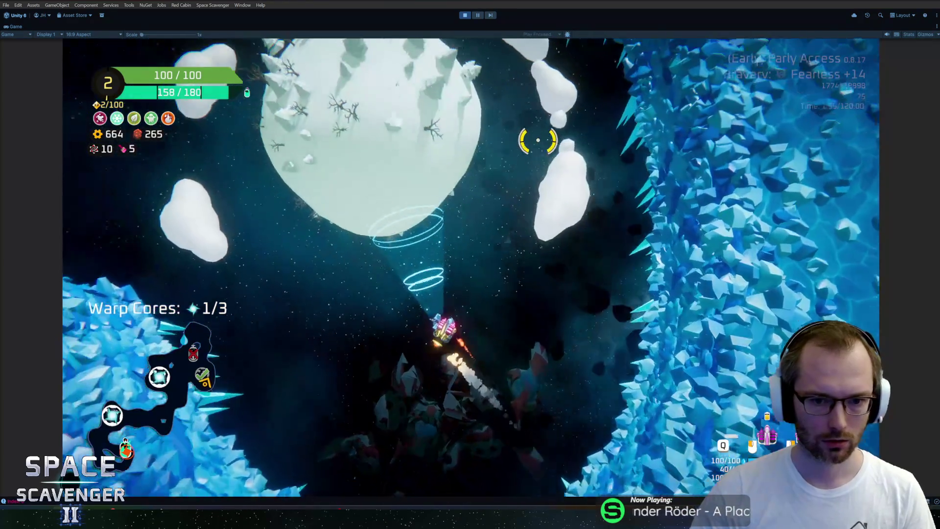
key(ctrl+p)
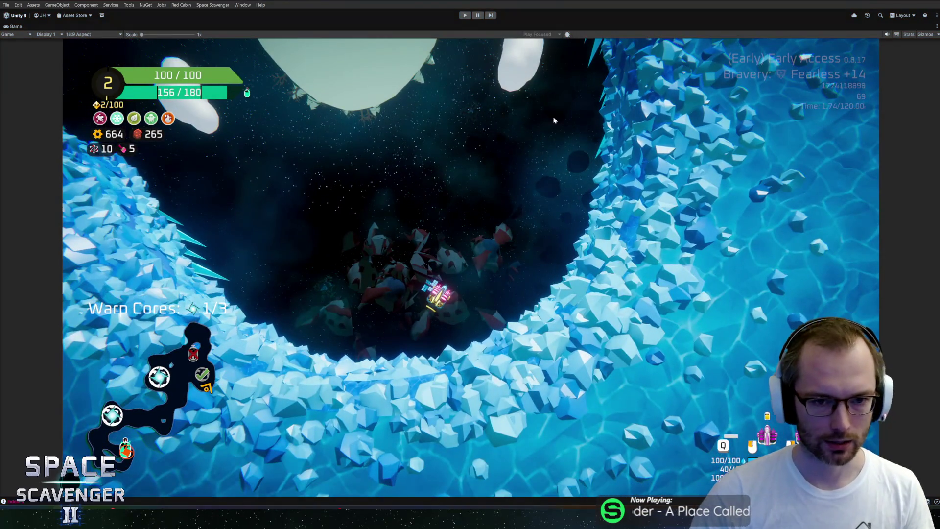
key(alt+Tab)
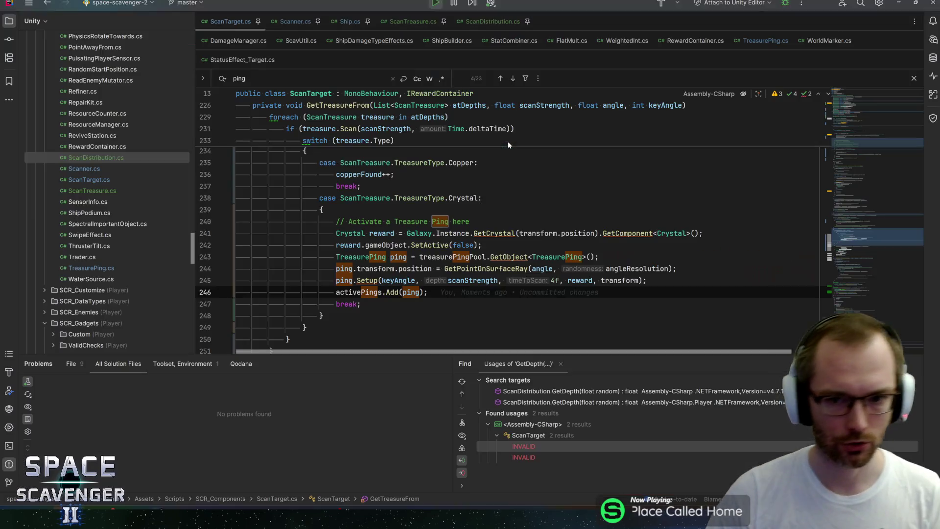
Open Scanner.cs and inspect the normalized and index calculation on line 233
click(295, 21)
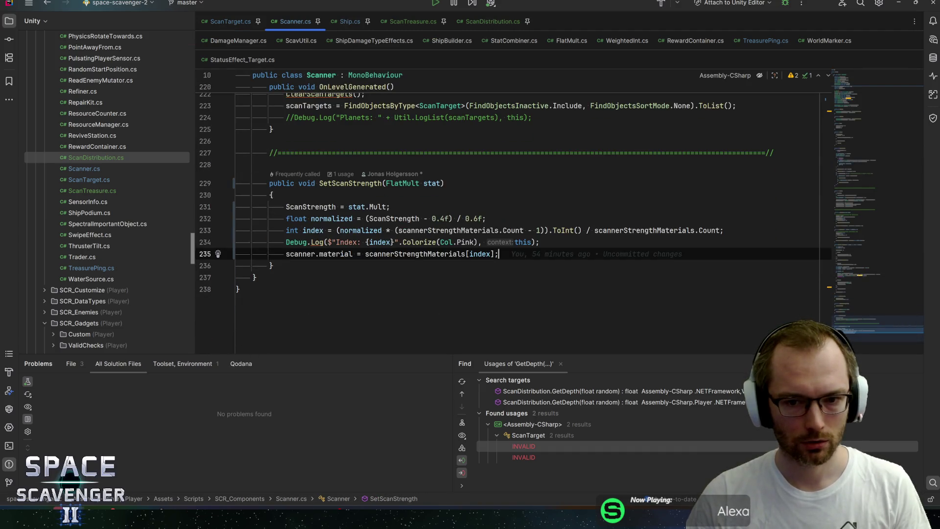
click(659, 231)
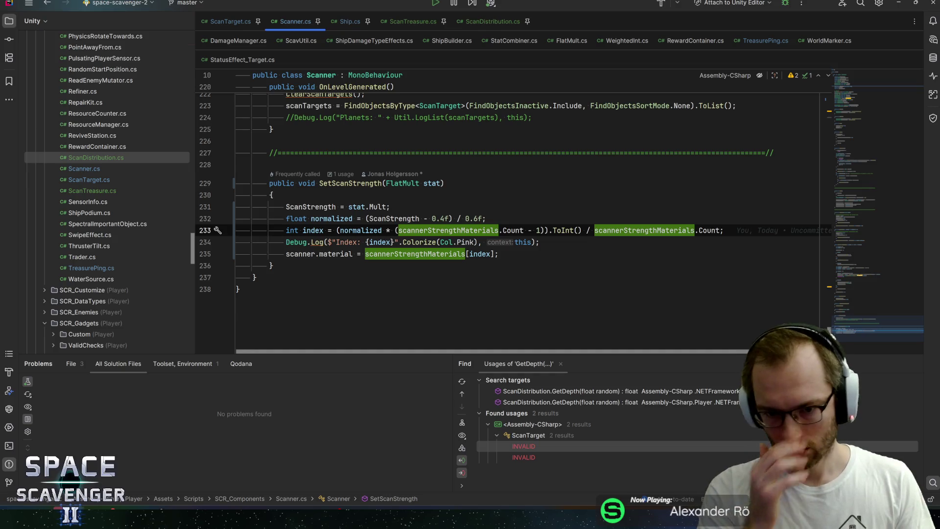
click(578, 230)
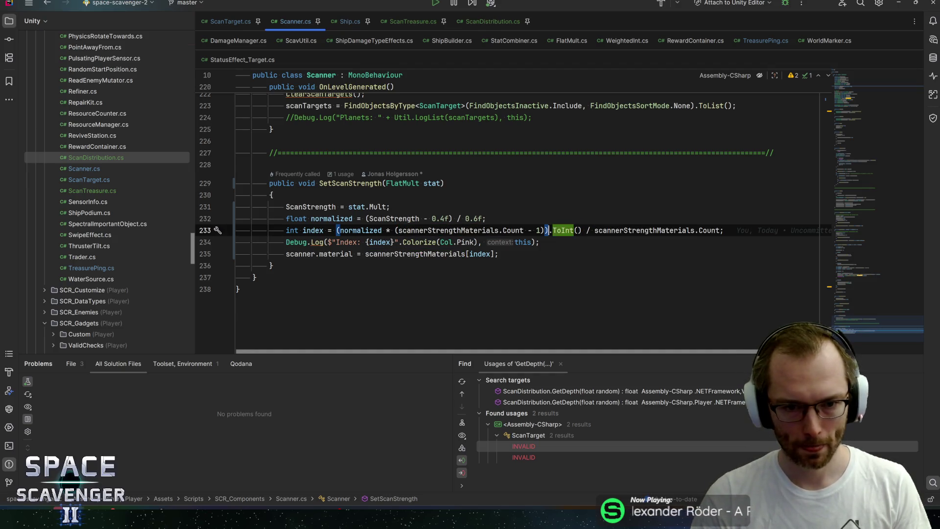
click(483, 219)
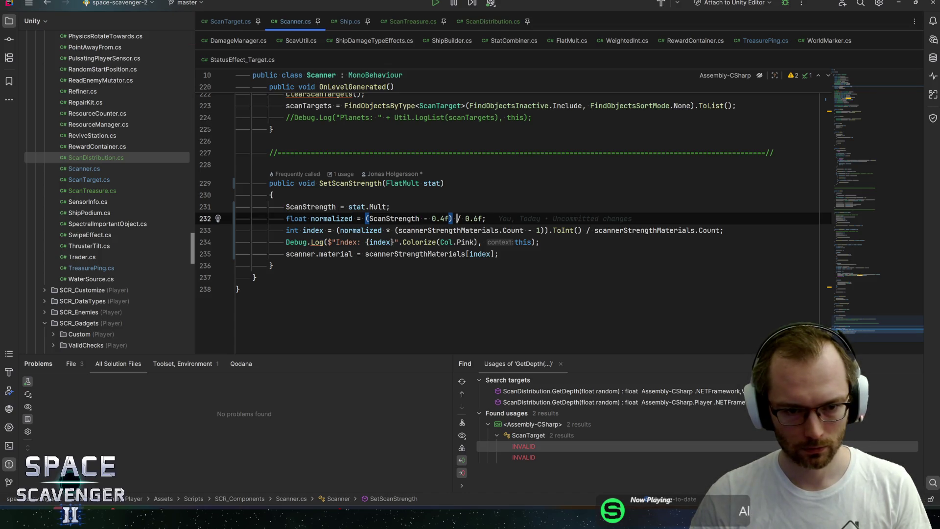
drag(365, 218, 420, 218)
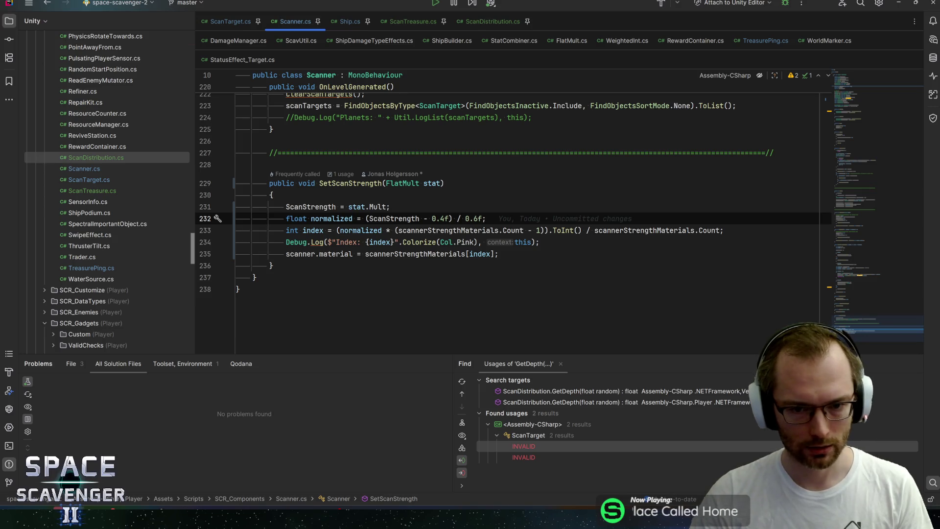
click(311, 230)
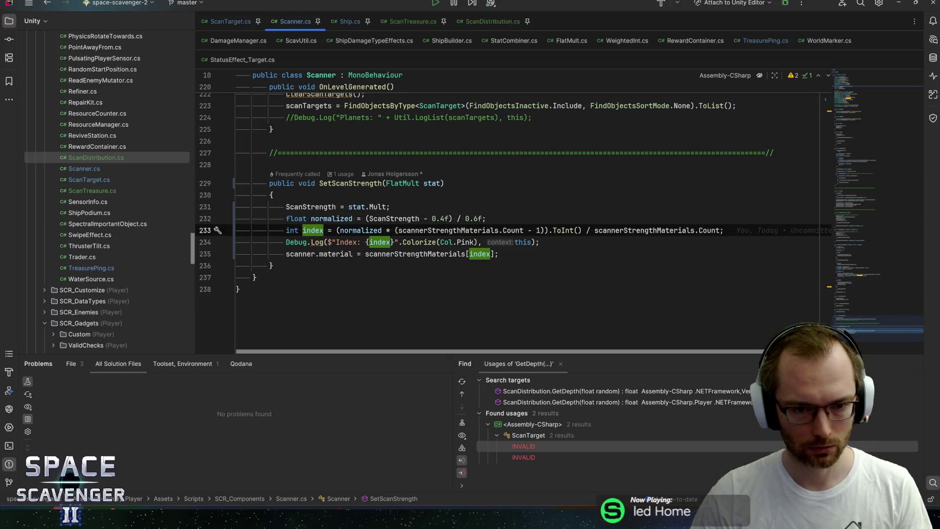
click(385, 219)
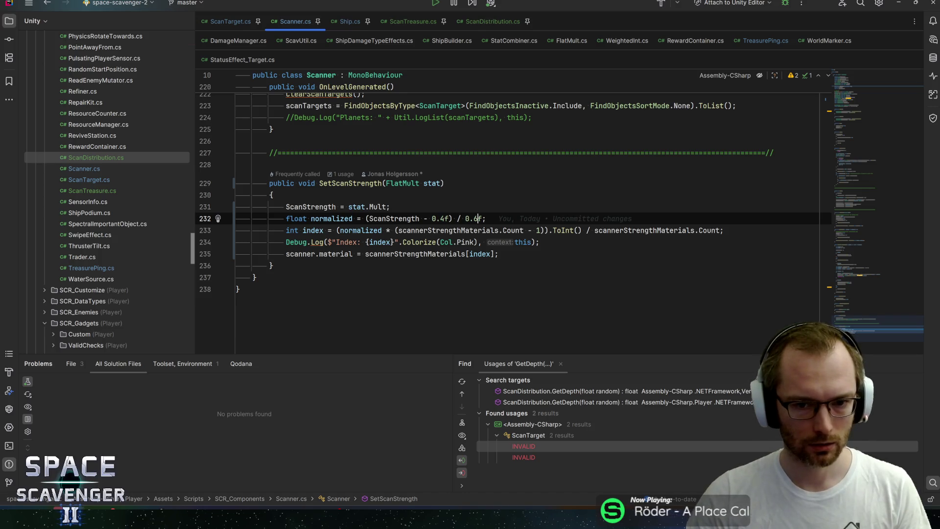
click(357, 230)
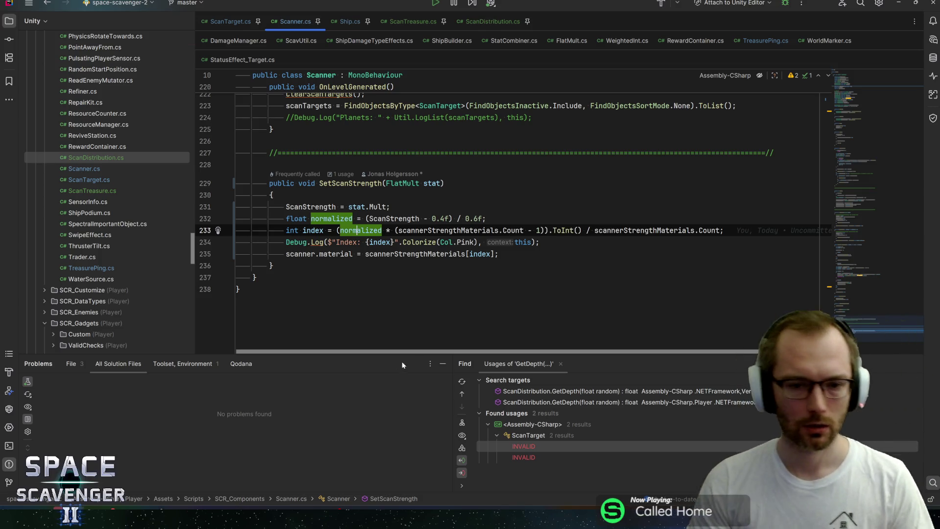
Remove ' / scannerStrengthMaterials.Count' so the index line ends at .ToInt(), then replay in Unity
click(317, 242)
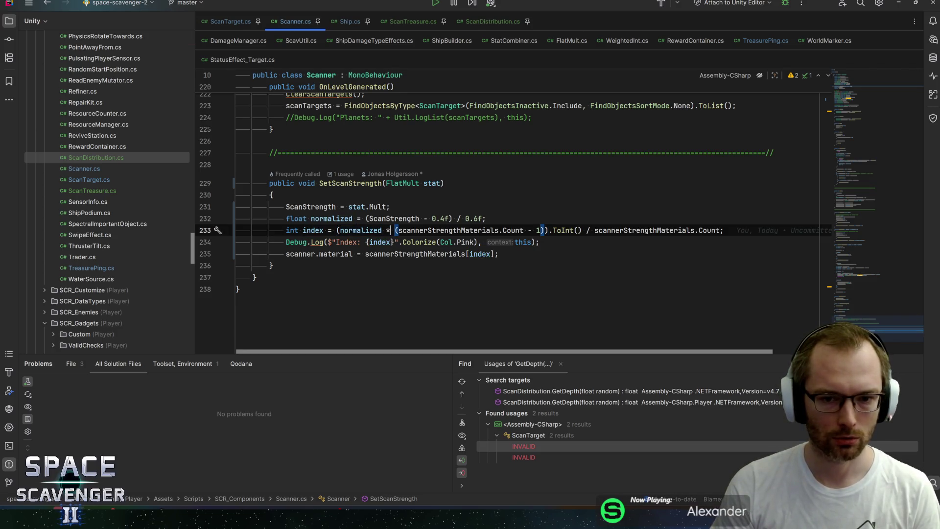
click(505, 230)
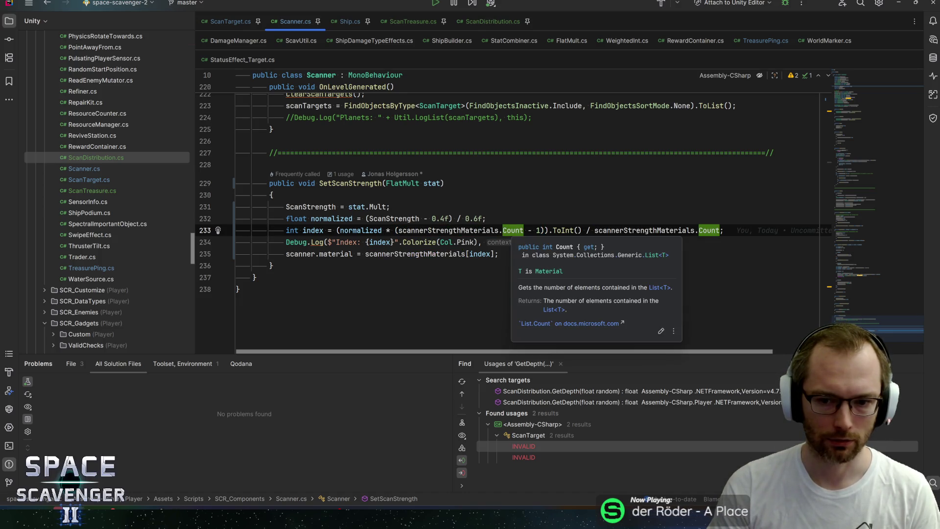
click(473, 230)
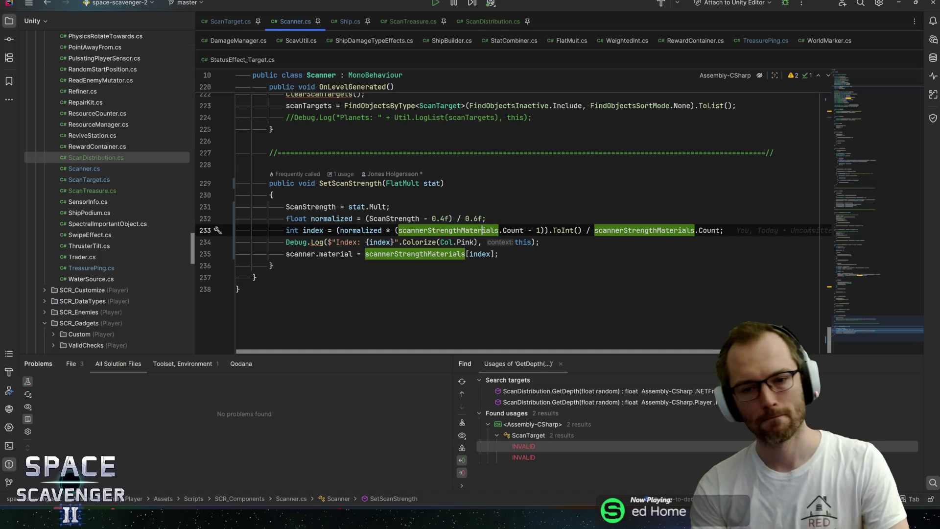
click(554, 230)
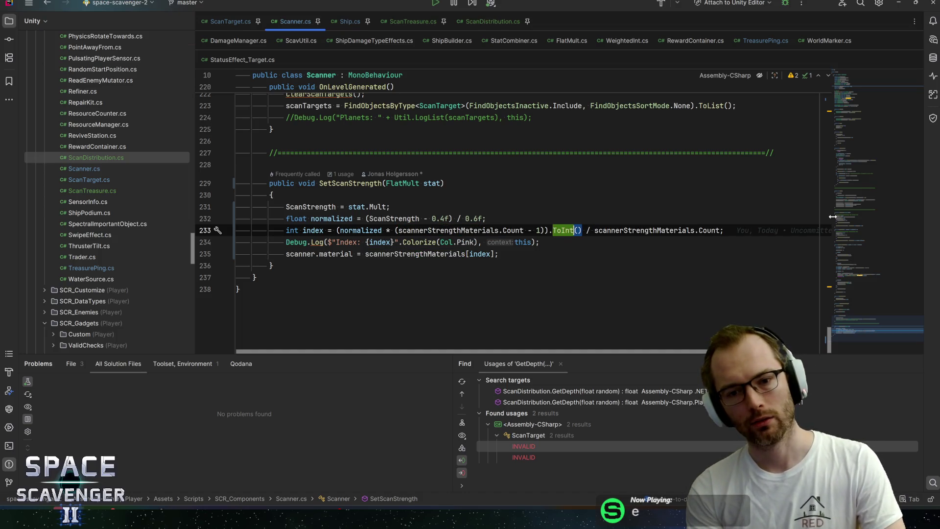
key(Right)
key(Right)
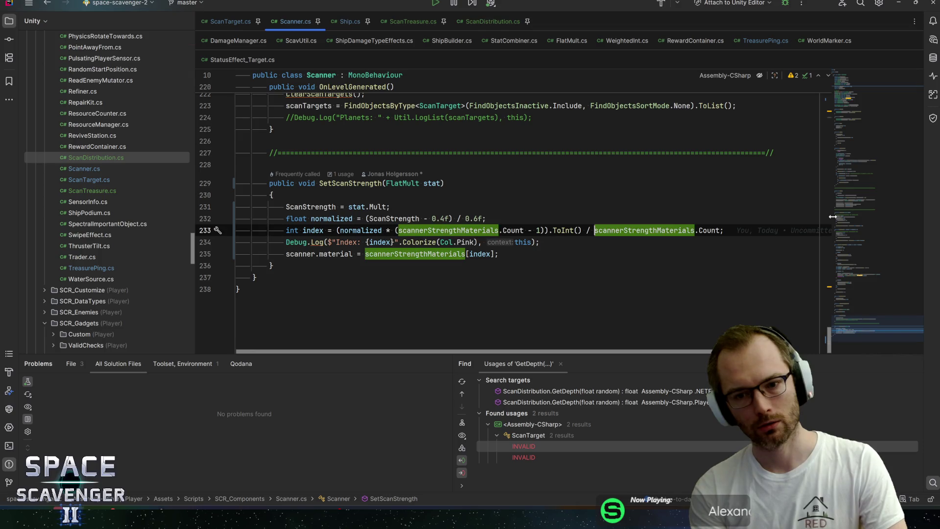
key(Left)
key(Left)
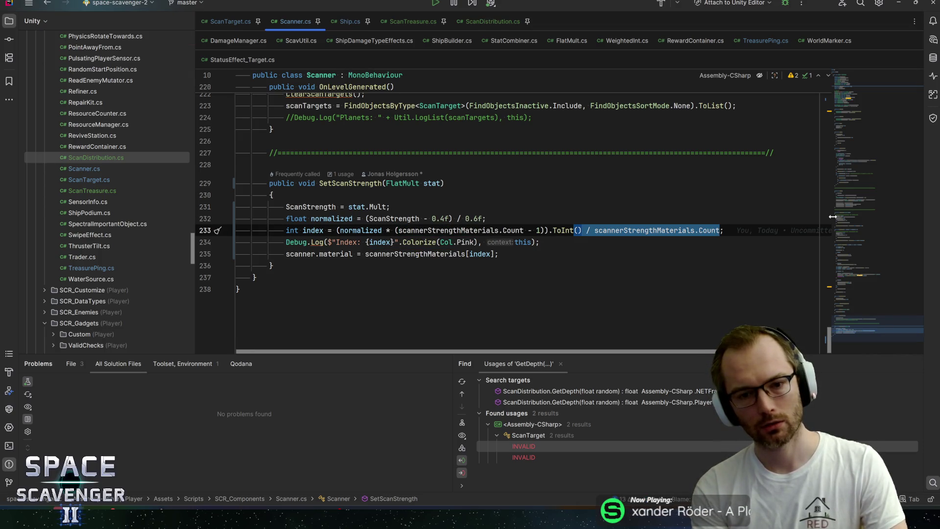
key(BackSpace)
key(End)
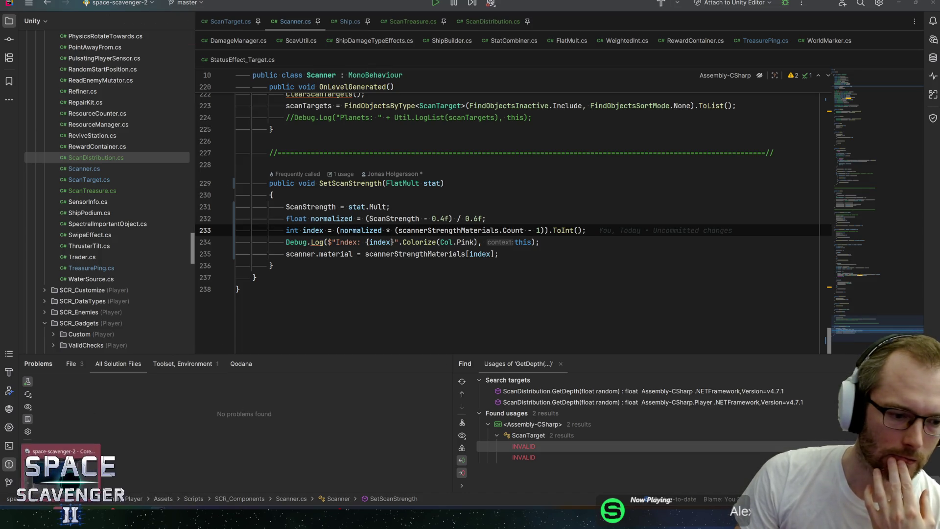
key(alt+Tab)
click(462, 15)
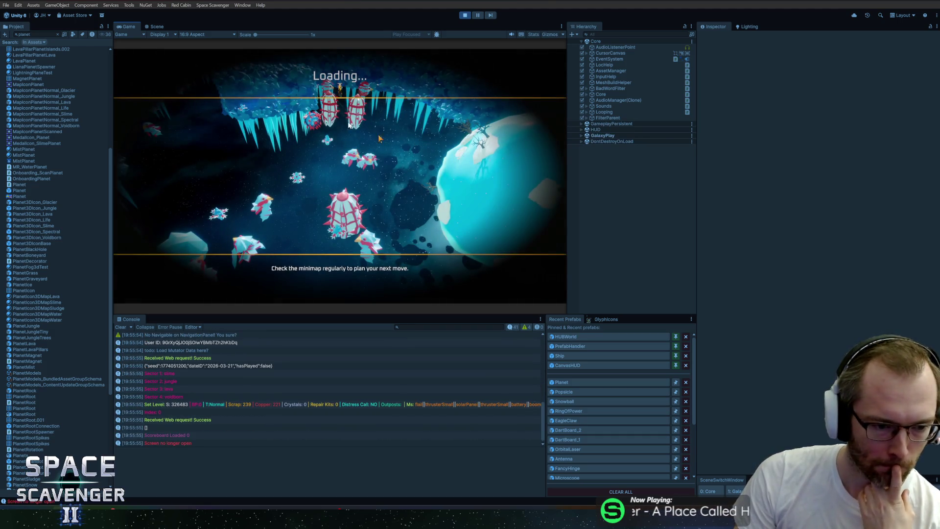
Maximise the Game view and run the debug command that damages all enemies
double_click(128, 28)
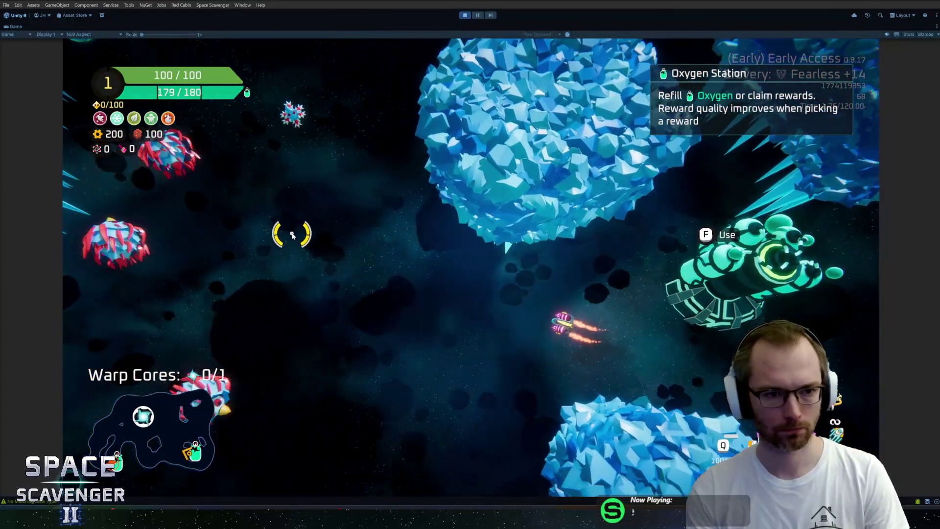
key(grave)
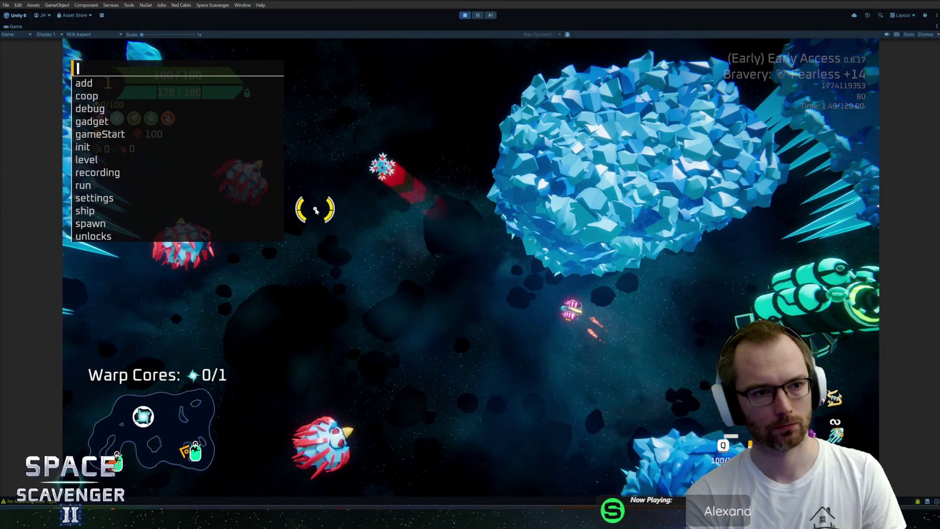
text(debug )
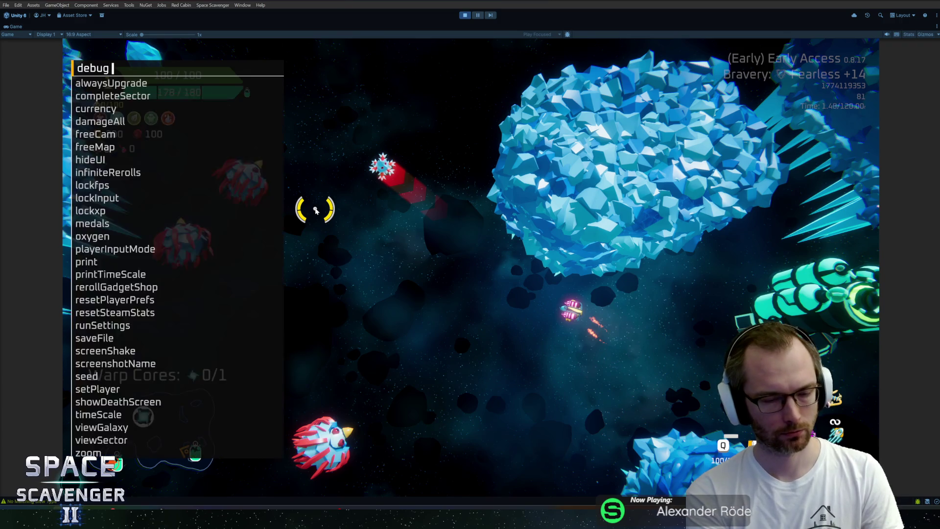
text(dam)
key(Return)
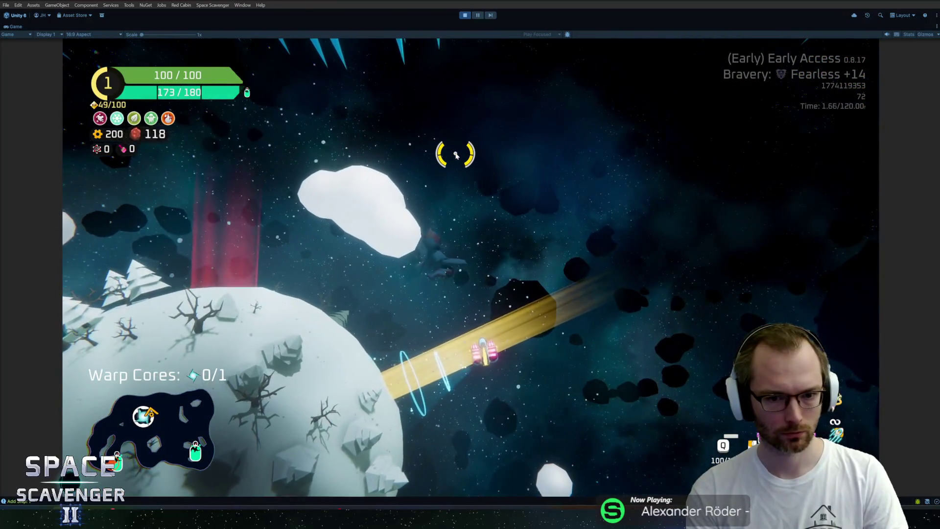
Run the addMult ScanStrength boost, then repeat it with a 0.2 multiplier
key(grave)
text(ship stats addm)
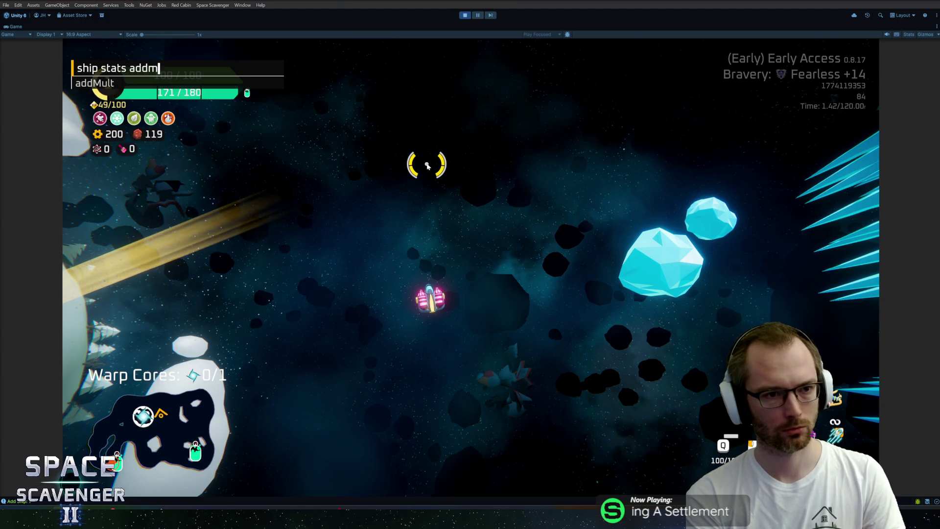
key(Tab)
text(scan)
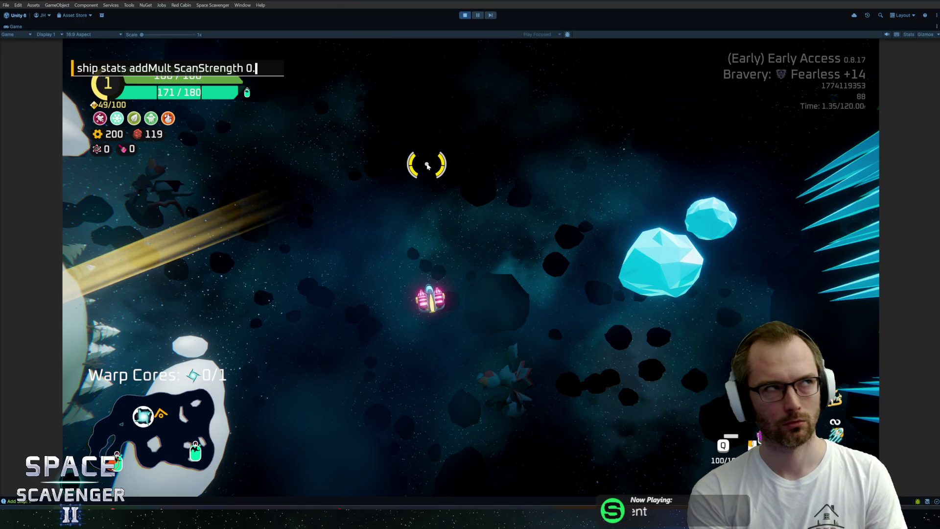
key(Return)
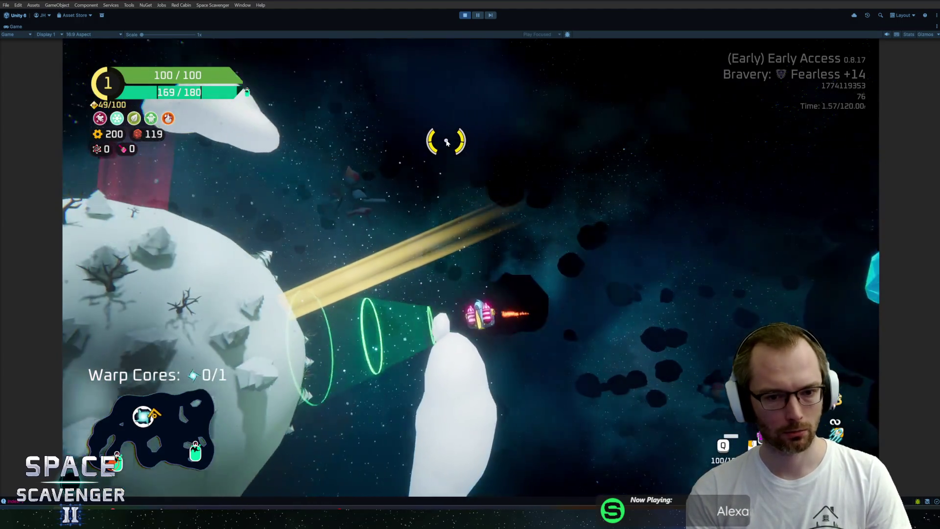
key(grave)
key(Up)
text(2)
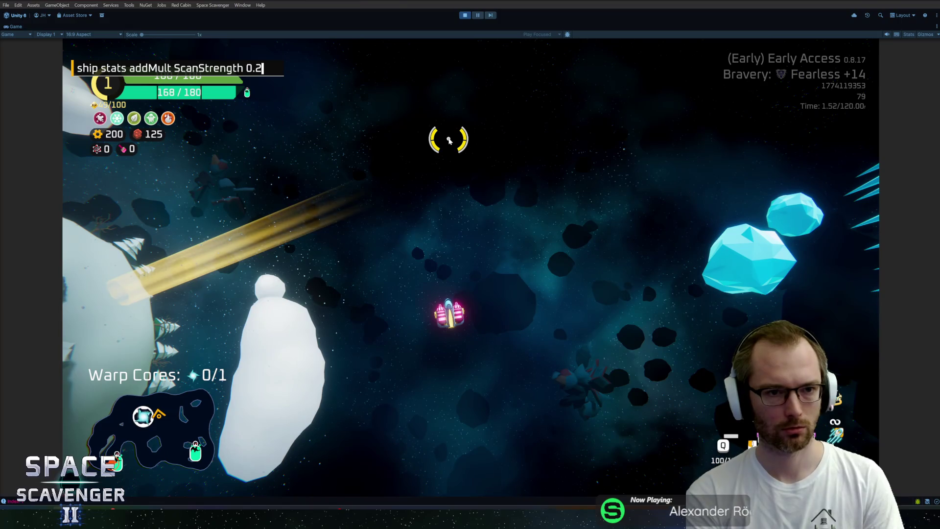
key(Return)
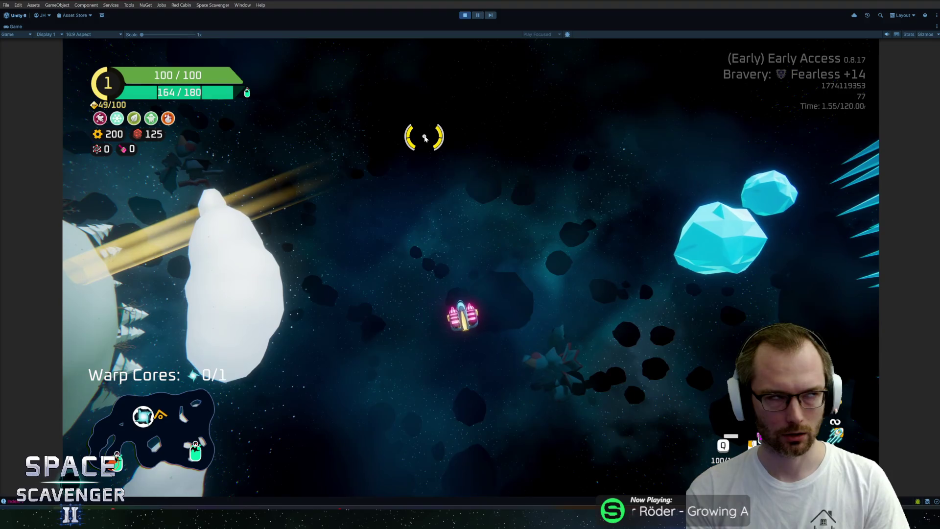
Apply a 0.1 ScanStrength boost and resubmit the command once more
key(grave)
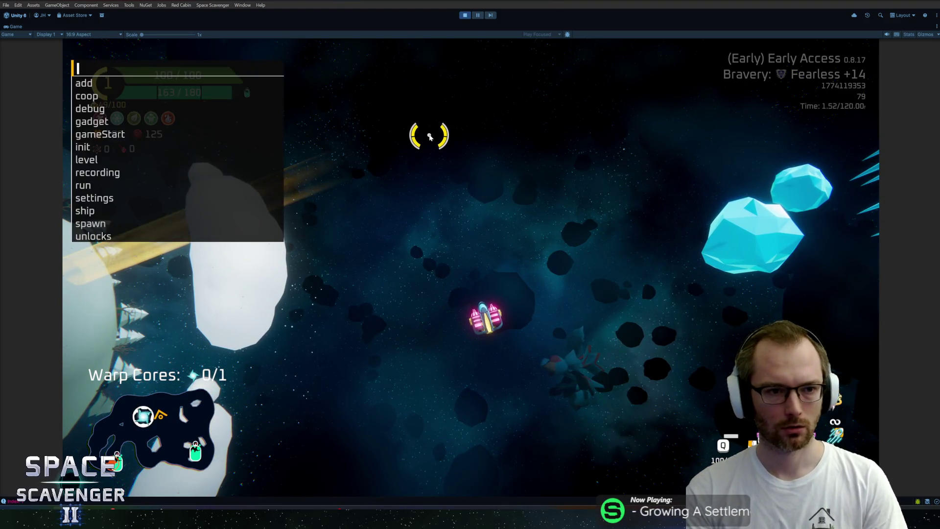
key(Up)
key(BackSpace)
text(1)
key(Return)
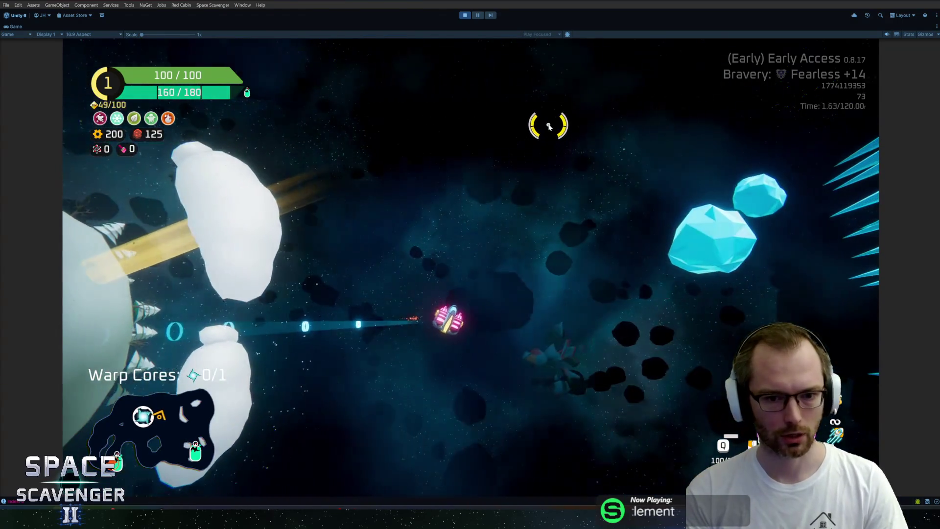
key(grave)
text(ship stats addMult ScanStrength 0.)
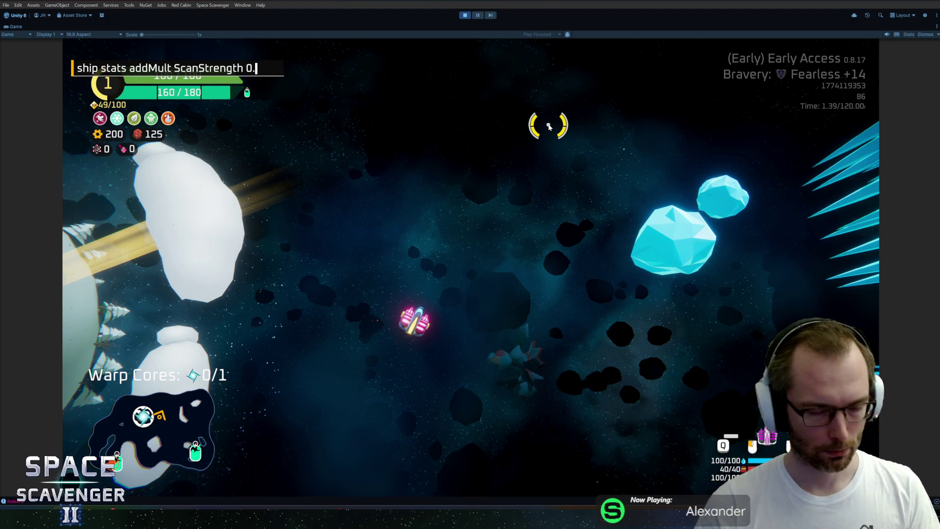
key(Return)
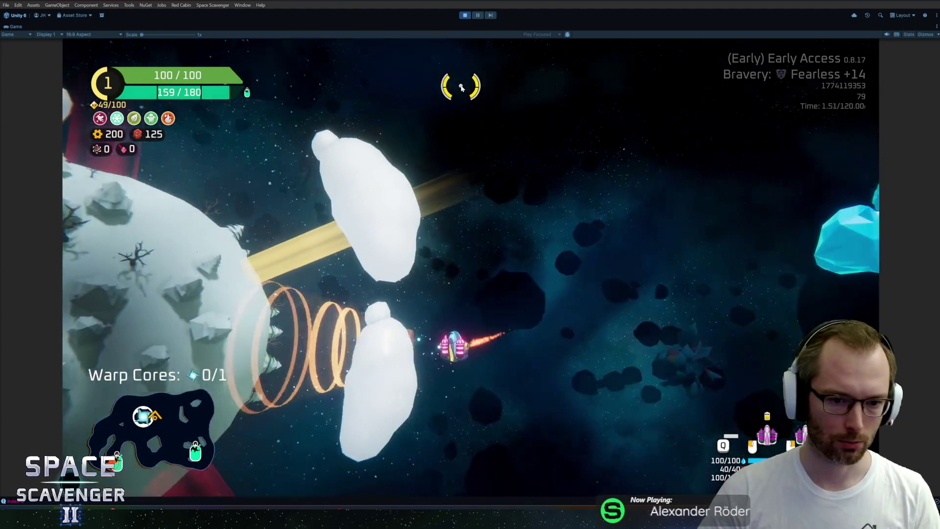
key(grave)
key(Up)
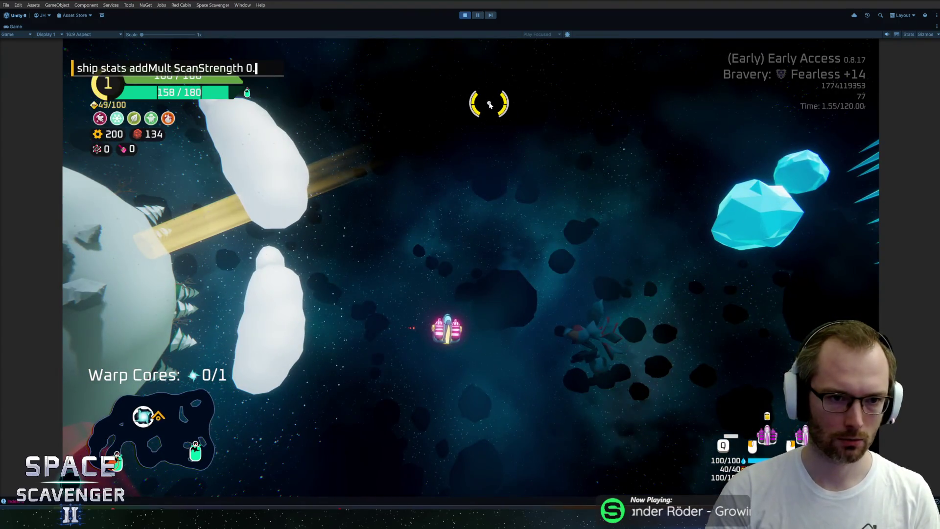
key(Return)
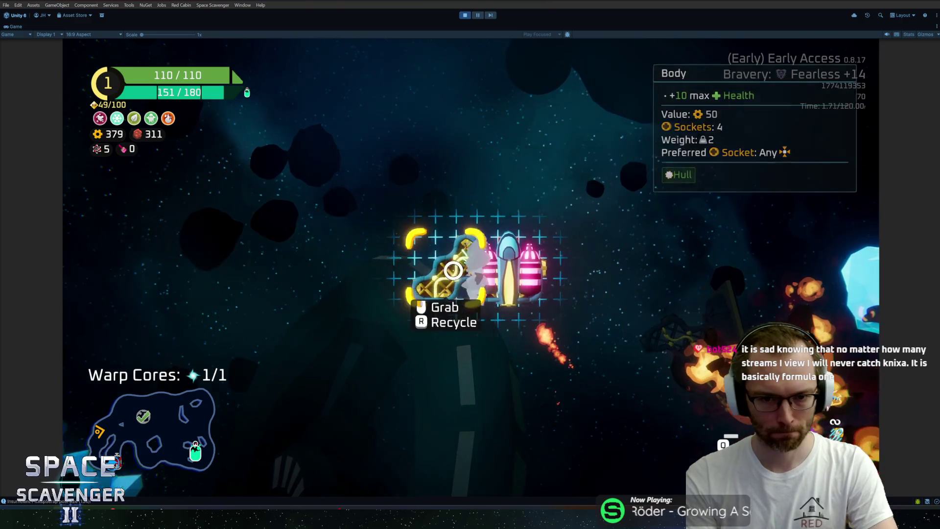
Resume flying, claim an oxygen station reward, and shoot enemies near the crystal asteroid
key(Tab)
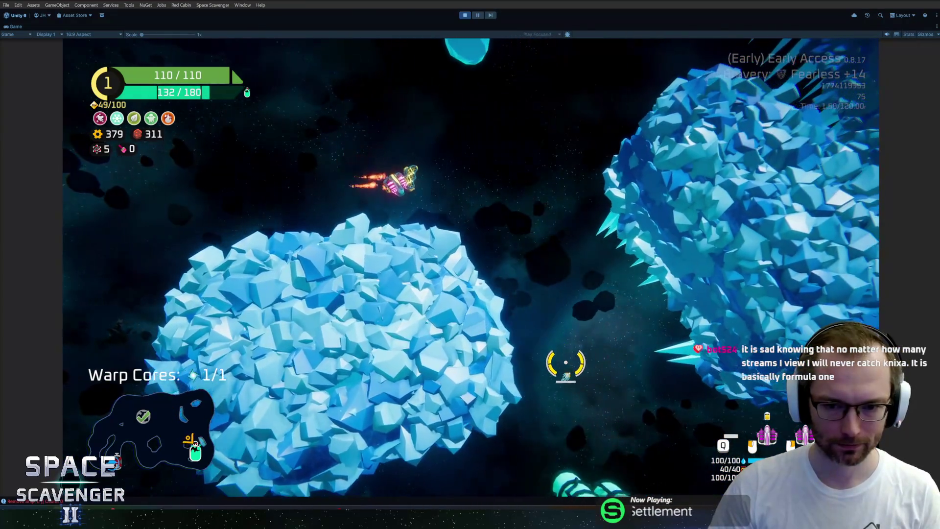
key(e)
key(Escape)
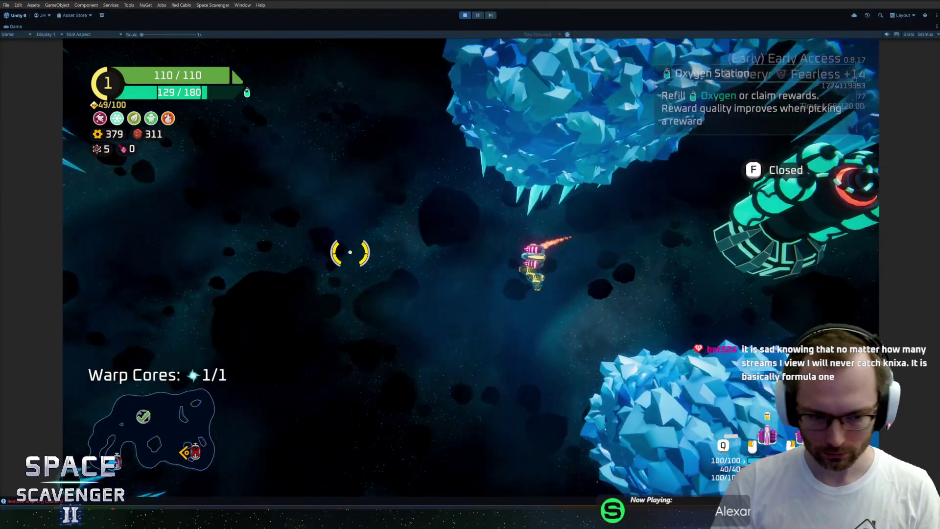
click(350, 252)
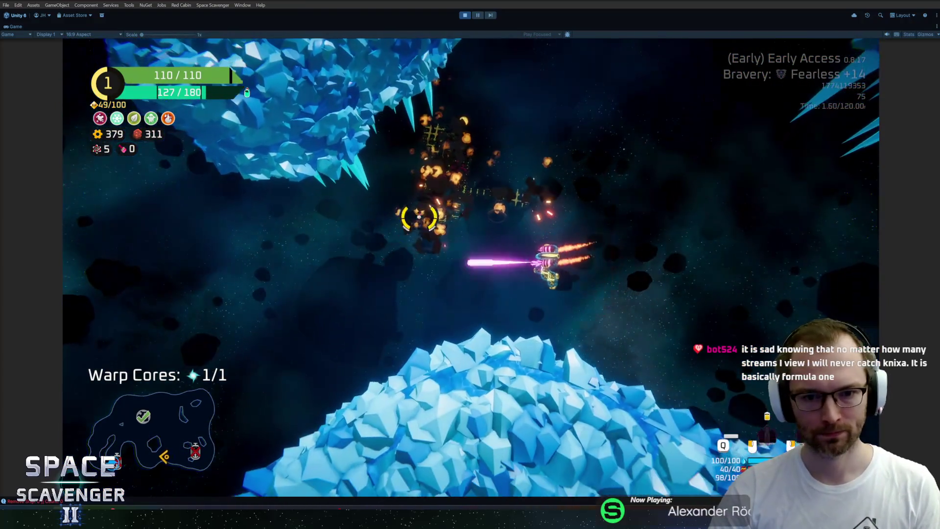
click(458, 171)
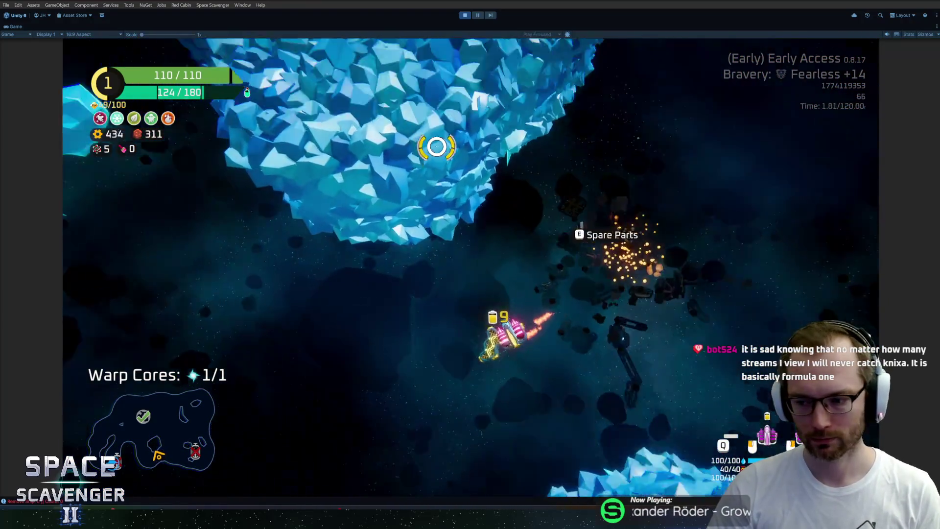
Fly up to the warp portal, warp out, and choose the crystal node on the sector map
scroll(201, 323, up, 3)
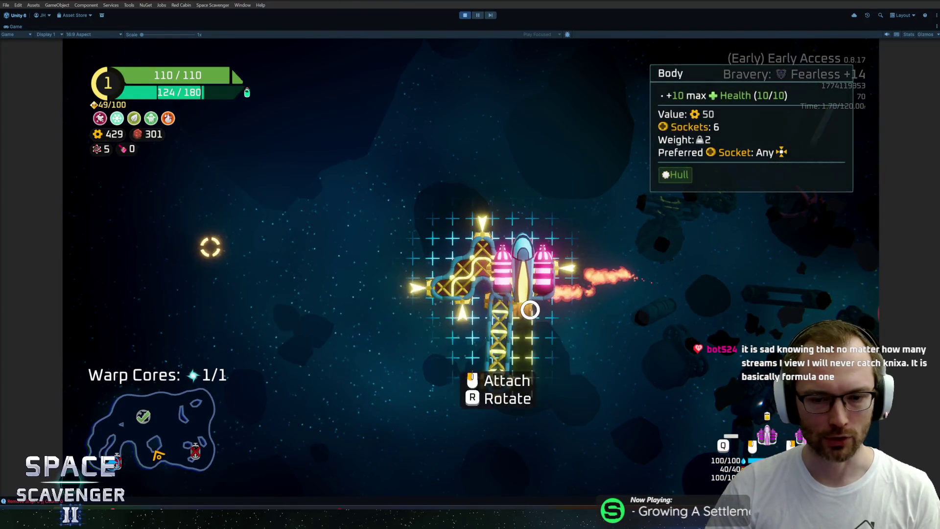
scroll(476, 259, down, 3)
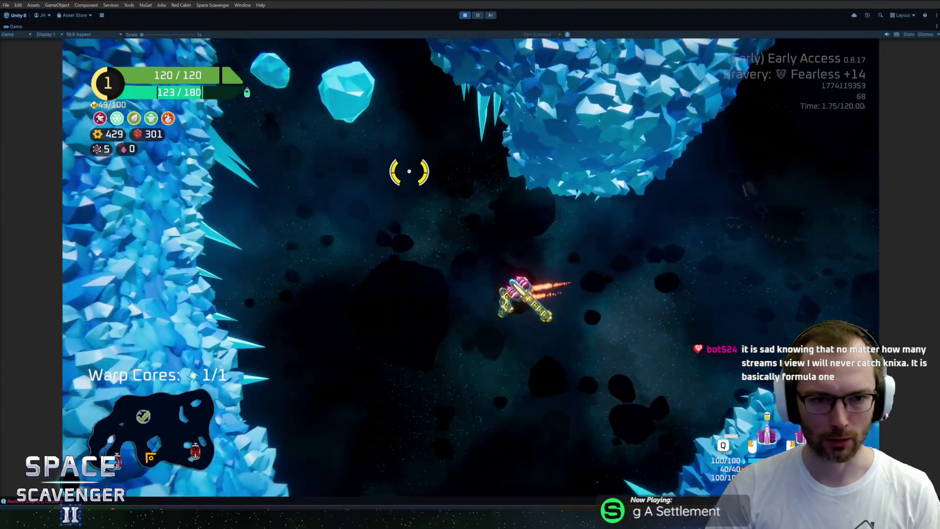
key(w)
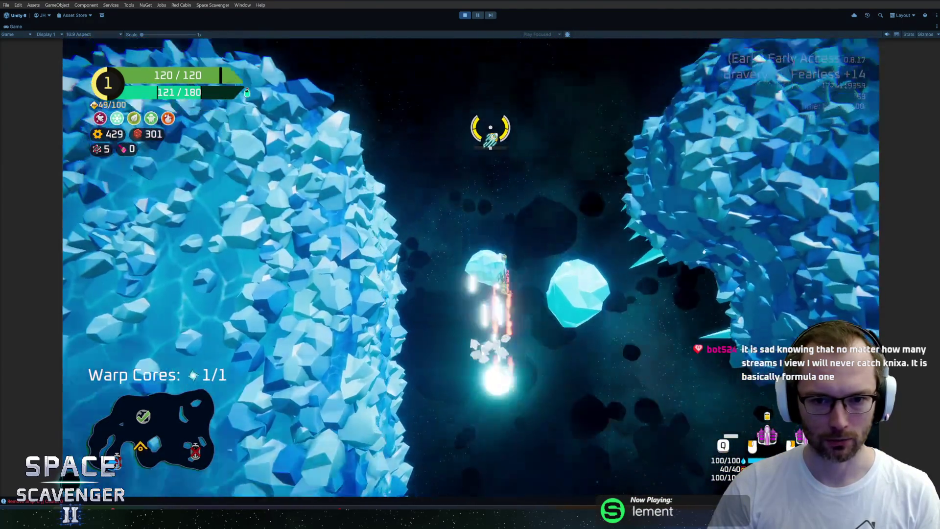
key(w)
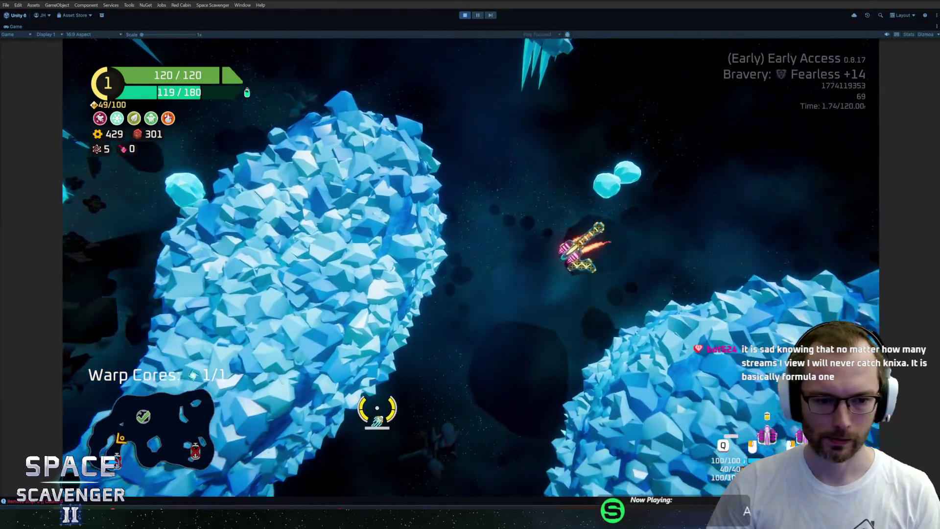
key(w)
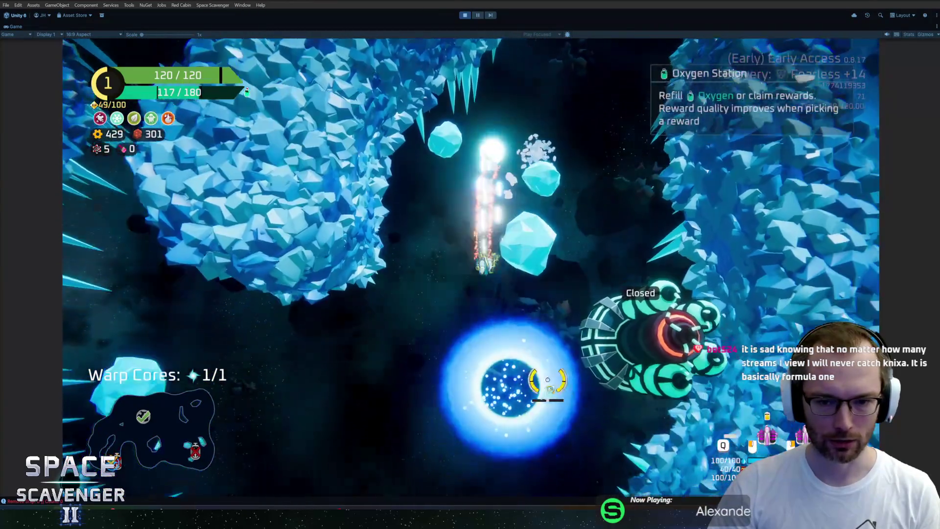
key(f)
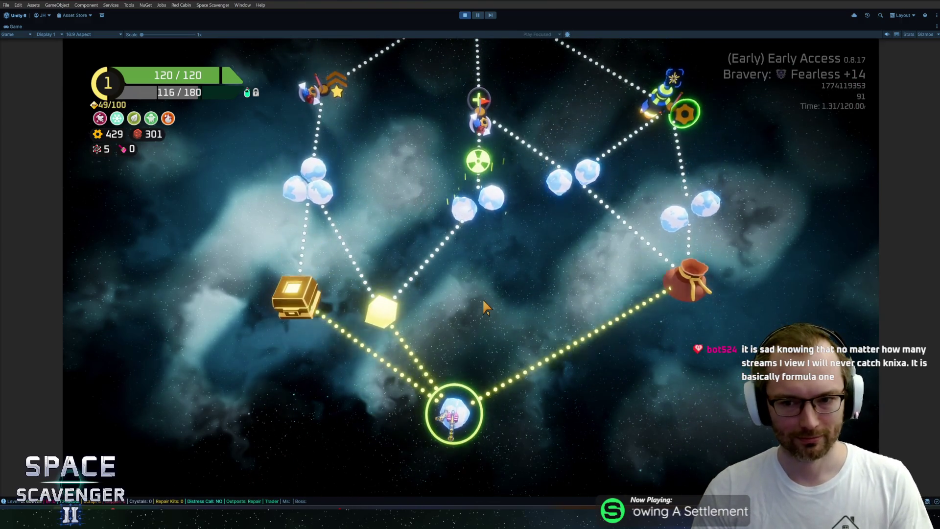
click(471, 217)
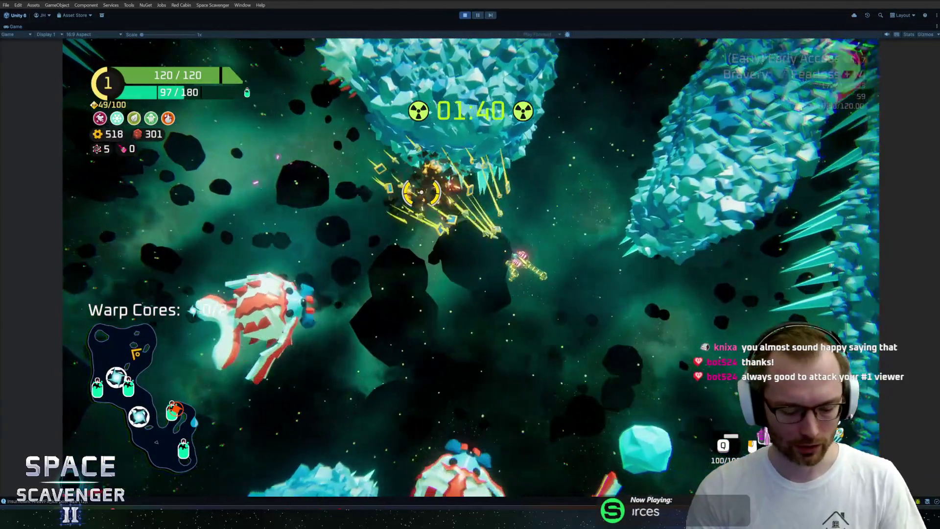
End the crystal-area playtest with Ctrl+P, returning to the scene and console views
key(ctrl+p)
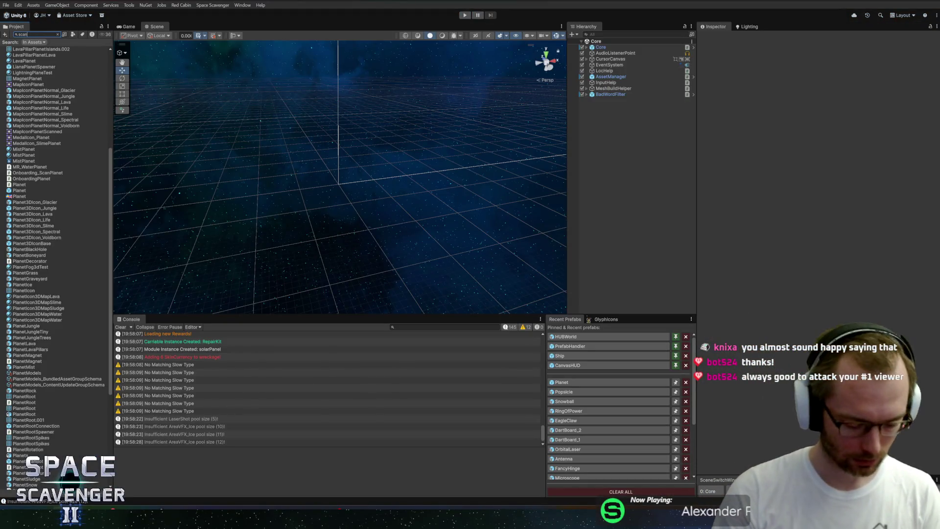
Find ScannerBooster among the 'scan' Project results and open the prefab
text(s)
key(BackSpace)
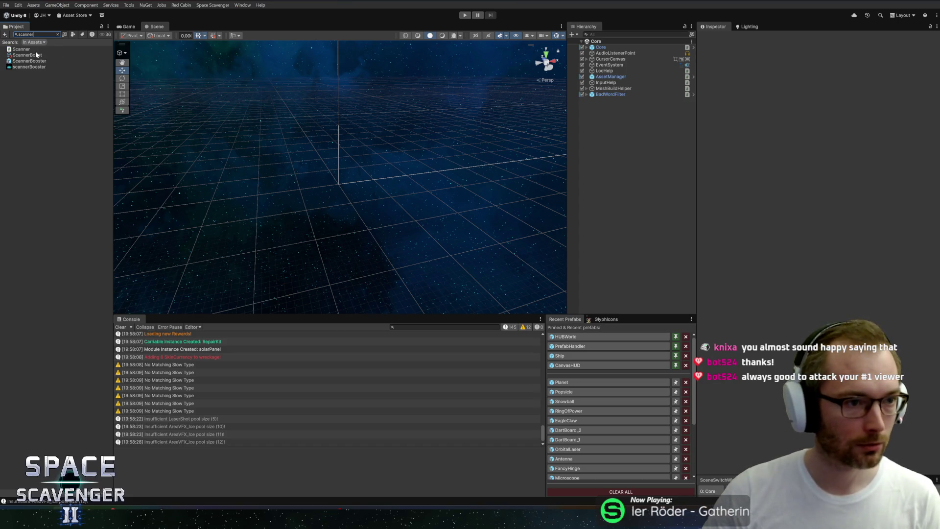
click(30, 61)
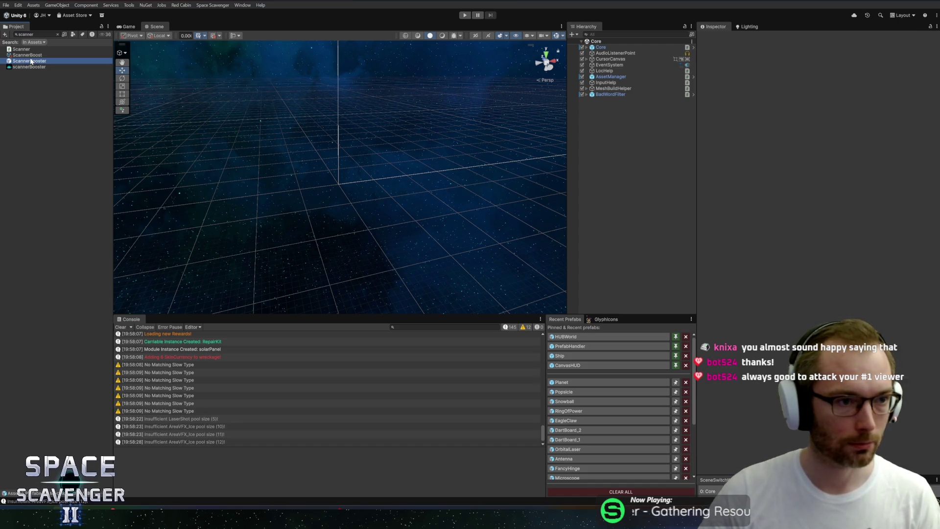
double_click(30, 61)
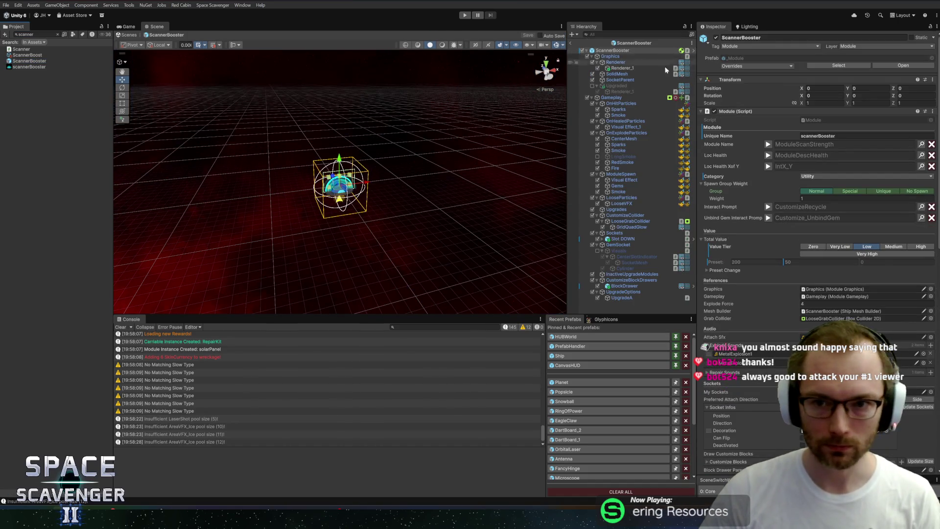
Edit the Ship Stat ScanStrength stat change value and save the prefab
scroll(808, 312, down, 5)
scroll(777, 322, down, 10)
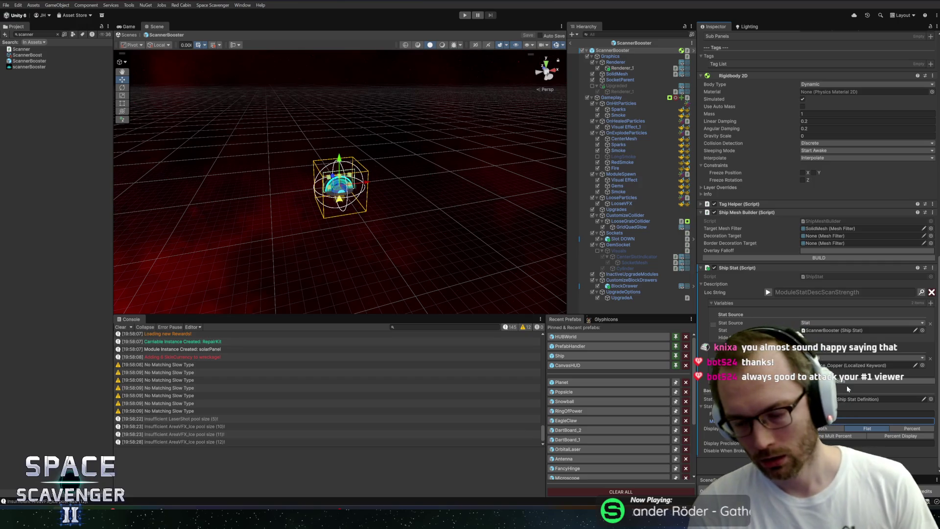
key(shift+Tab)
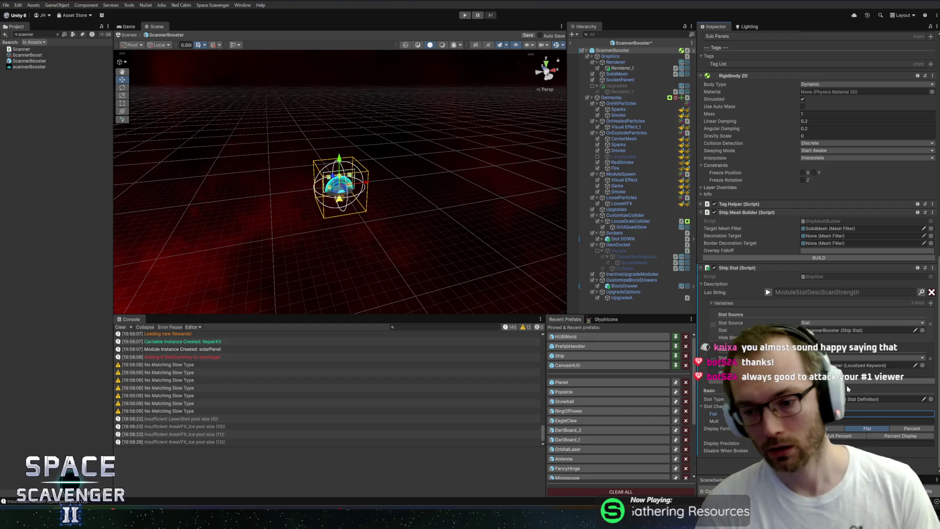
key(ctrl+s)
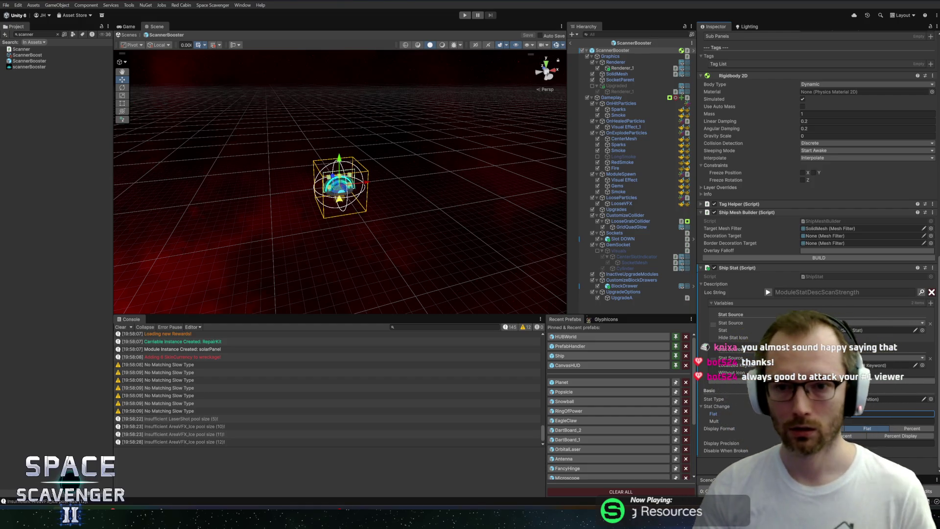
Edit UpgradeA's flat added value in its stat upgrade action and save the ScannerBooster prefab
click(621, 298)
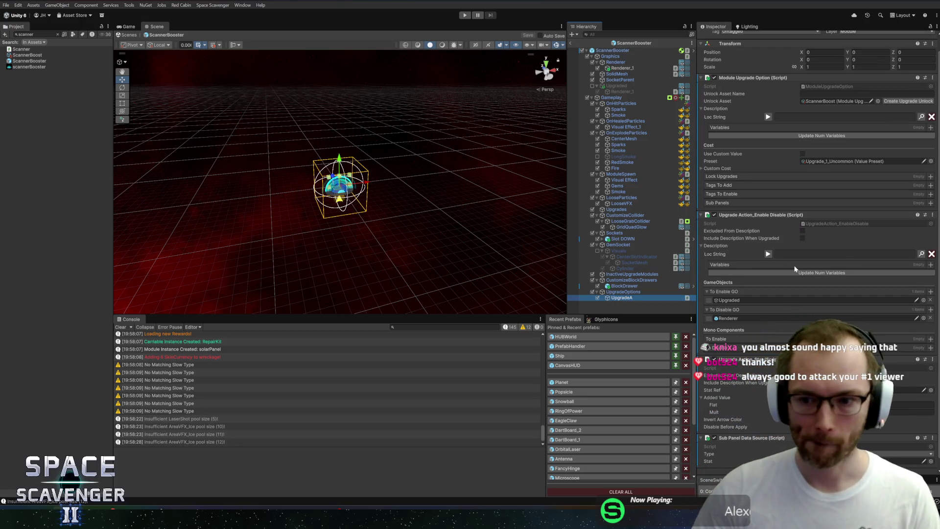
scroll(774, 270, down, 1)
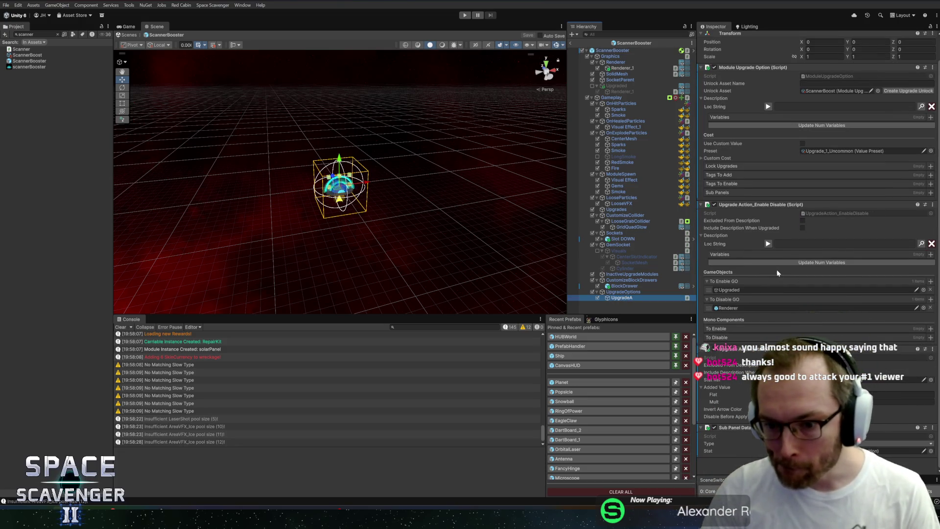
click(909, 395)
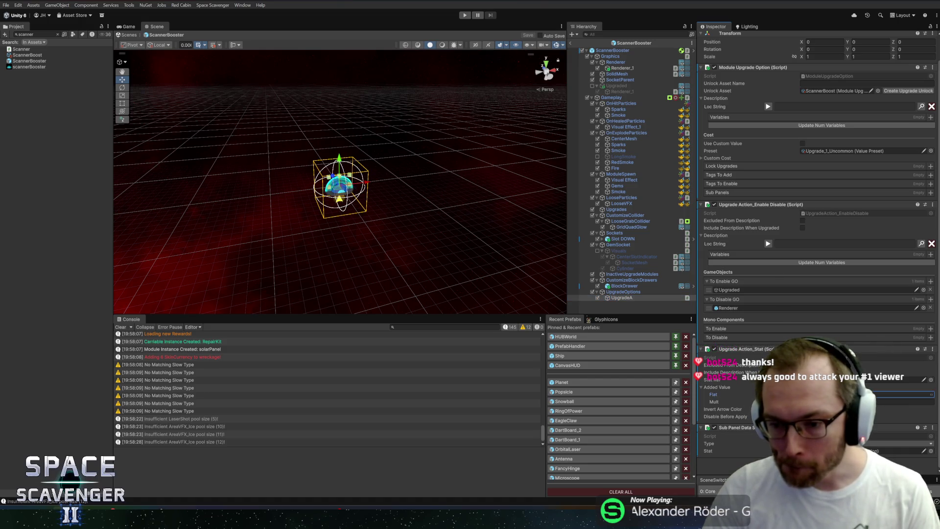
key(Tab)
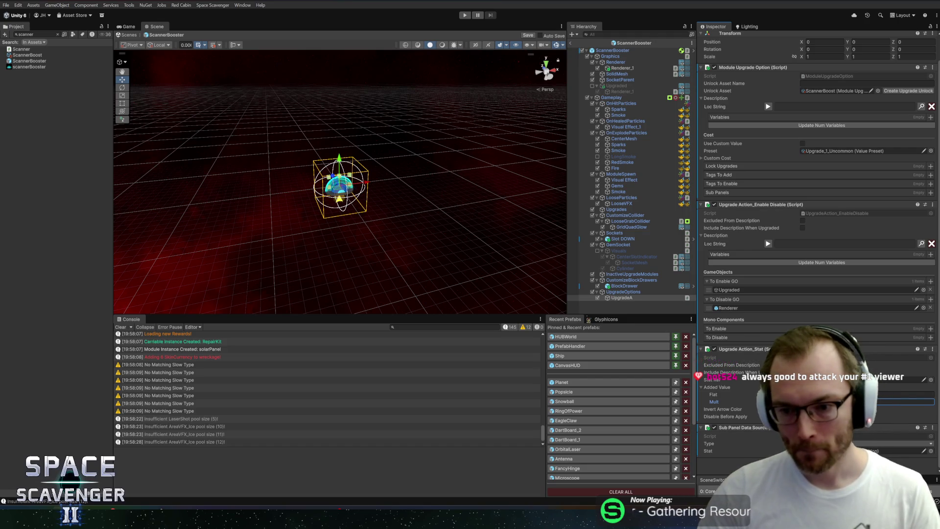
key(ctrl+s)
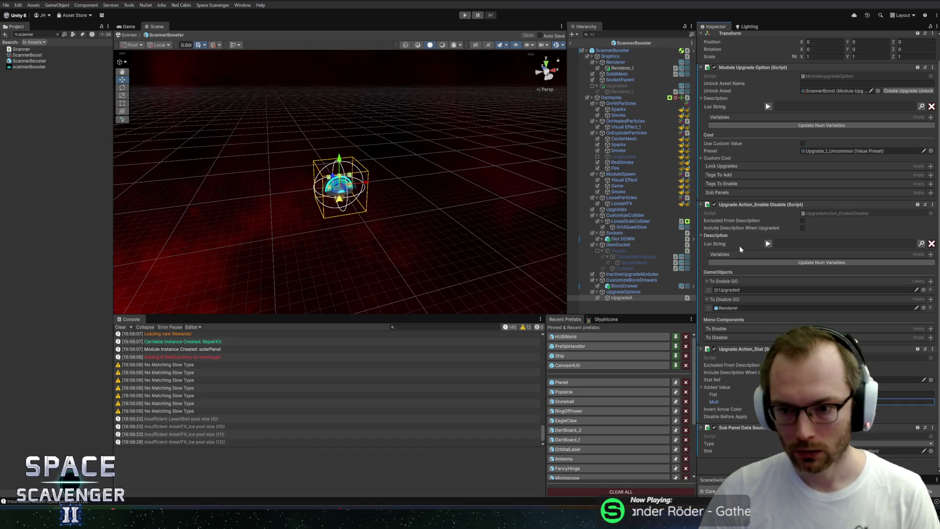
Inspect the ScannerBooster root module and toggle its description preview on and off
scroll(741, 248, up, 2)
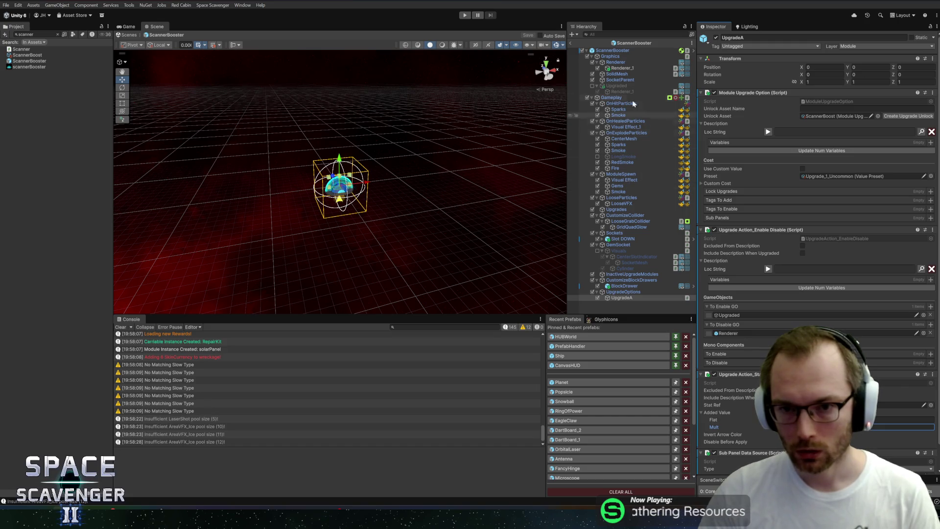
click(612, 50)
scroll(771, 216, down, 9)
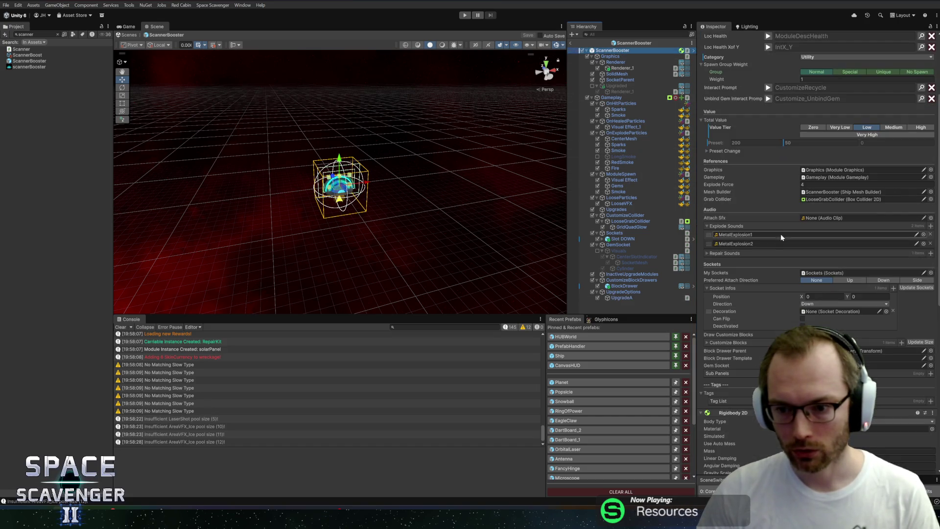
scroll(767, 299, down, 10)
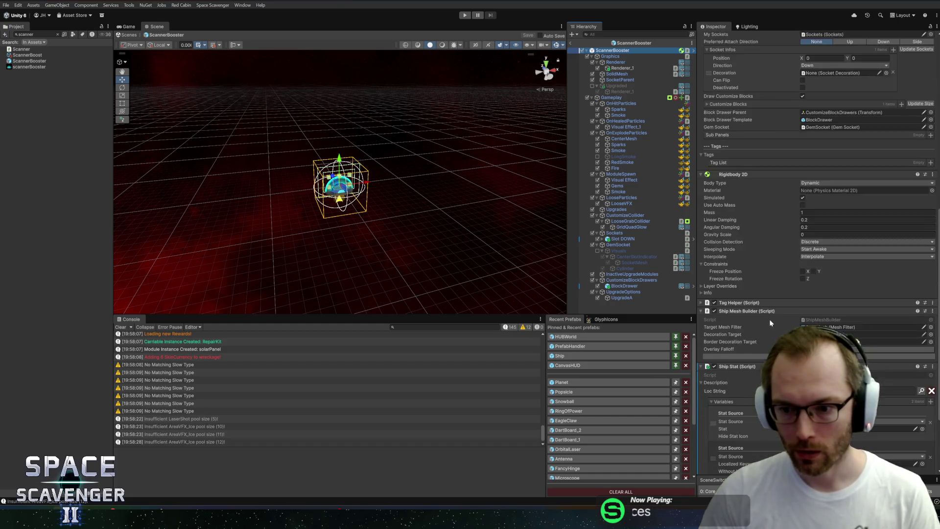
click(768, 292)
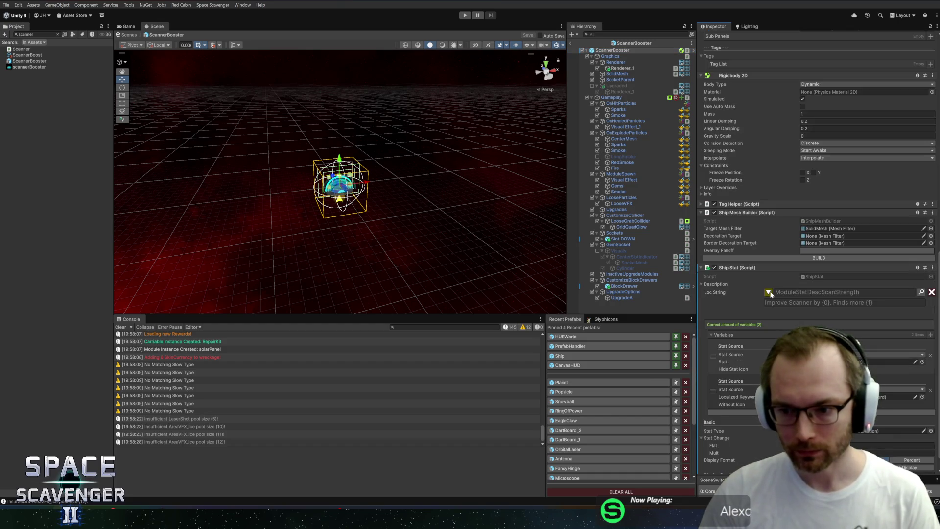
click(768, 292)
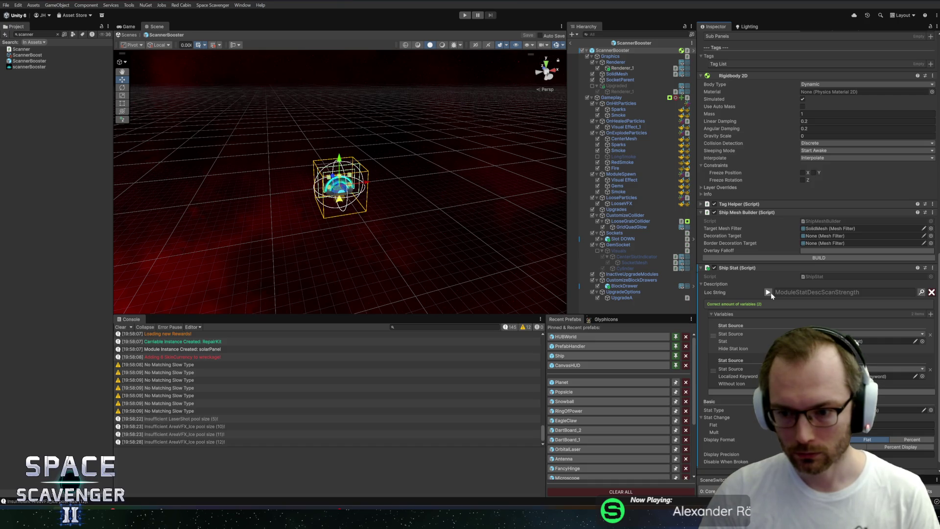
Check BlockDrawer, return to UpgradeA, and bring up the stat upgrade action's context menu
scroll(763, 299, down, 1)
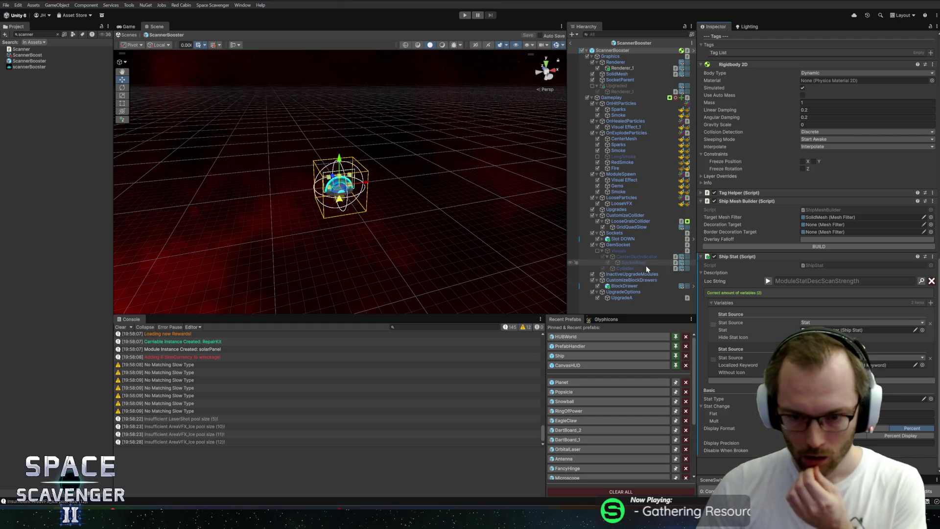
click(639, 285)
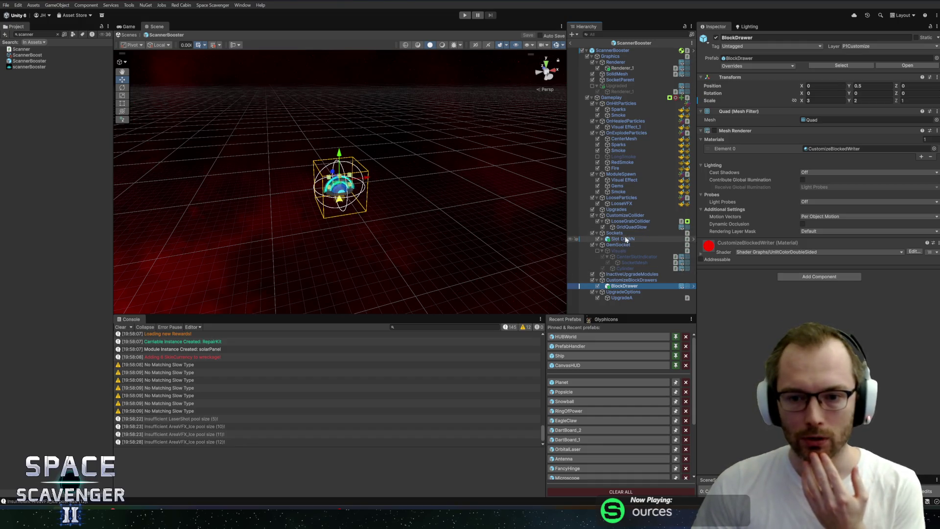
click(622, 298)
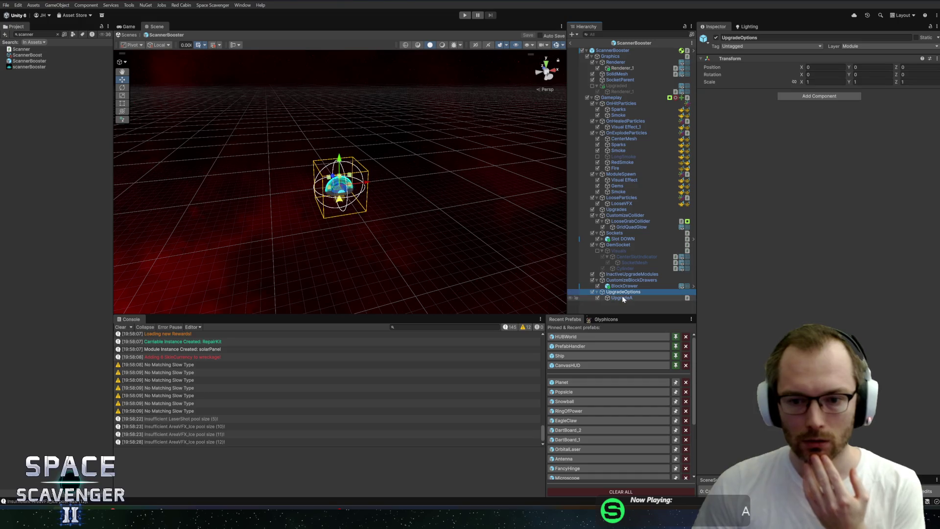
scroll(804, 315, down, 1)
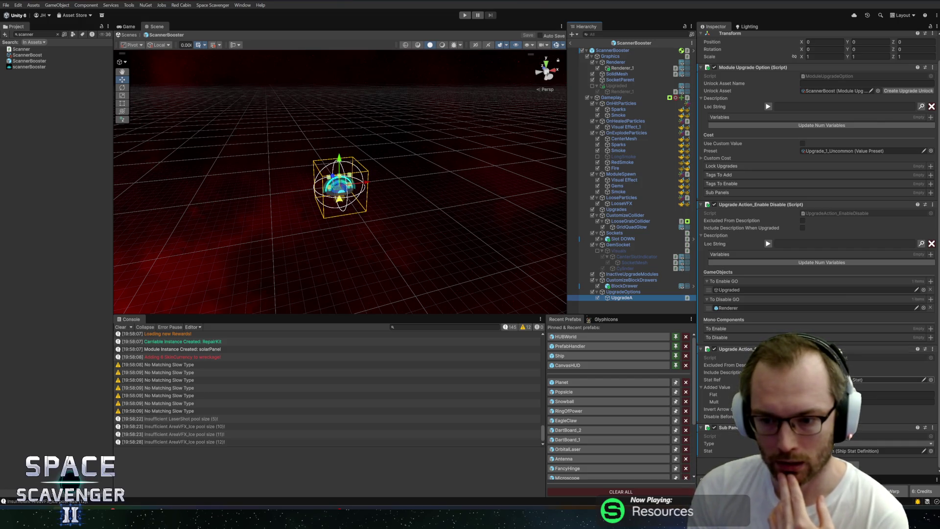
right_click(784, 350)
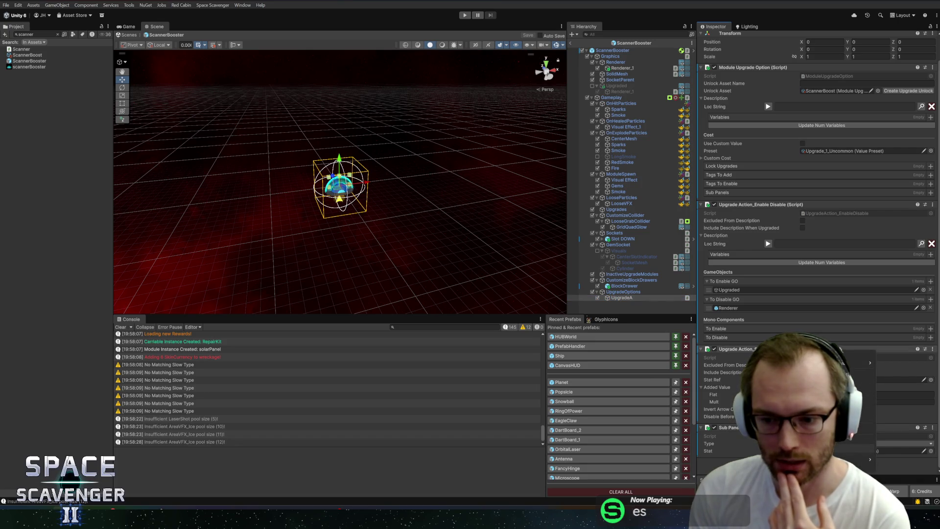
Open UpgradeAction_Stat.cs in Rider and search for statRef uses in GetDescription
click(842, 450)
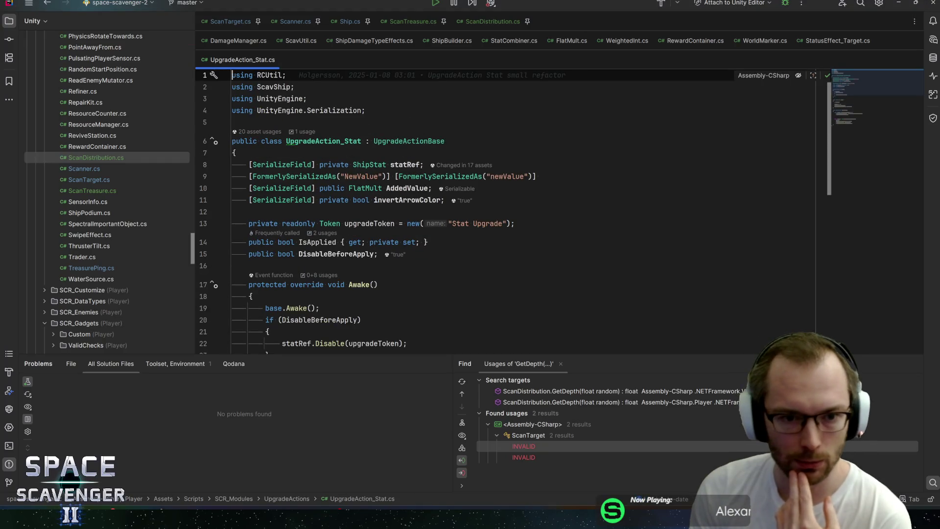
double_click(405, 165)
key(ctrl+f)
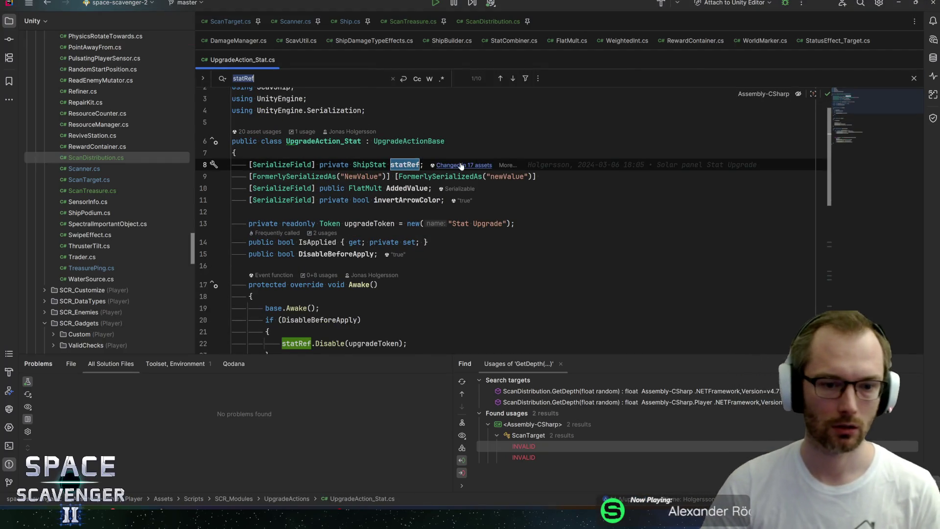
key(Return)
scroll(490, 221, down, 5)
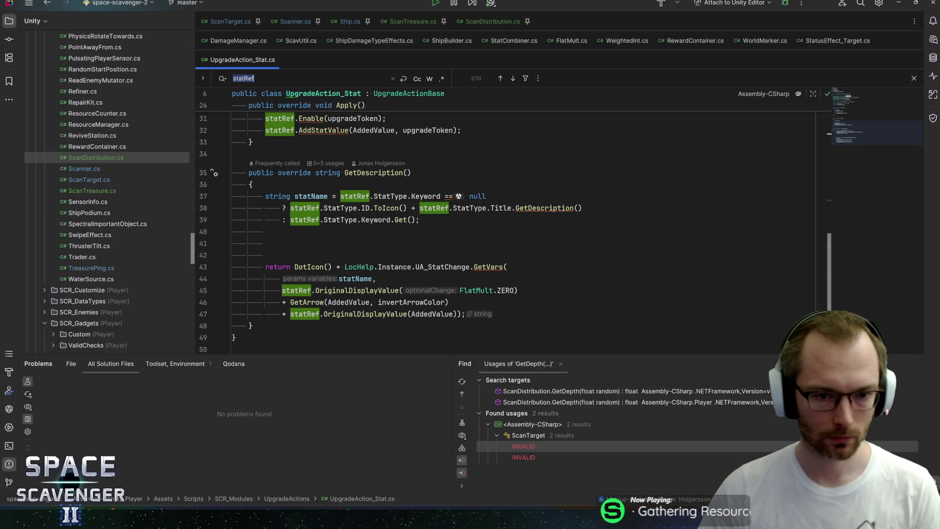
click(314, 196)
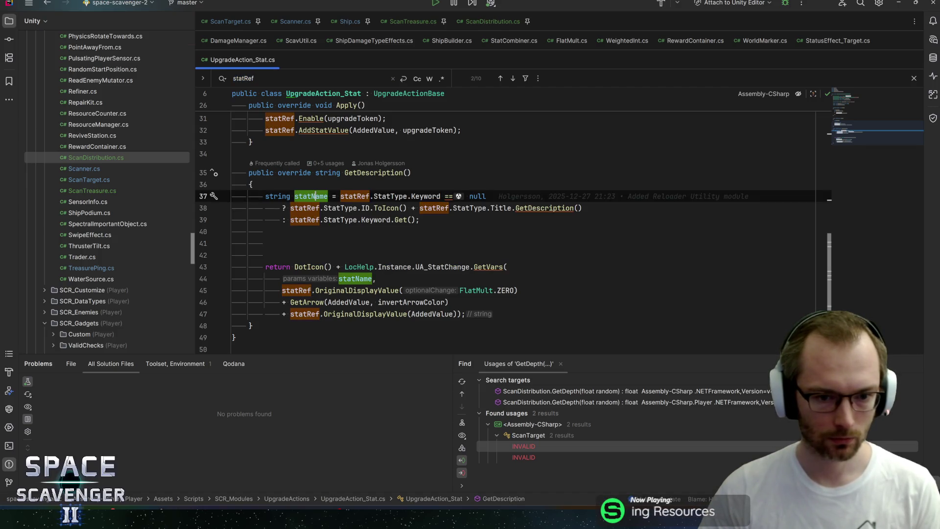
click(303, 290)
Go to OriginalDisplayValue's declaration in ShipStat.cs, navigate back, and switch to Unity
click(366, 290)
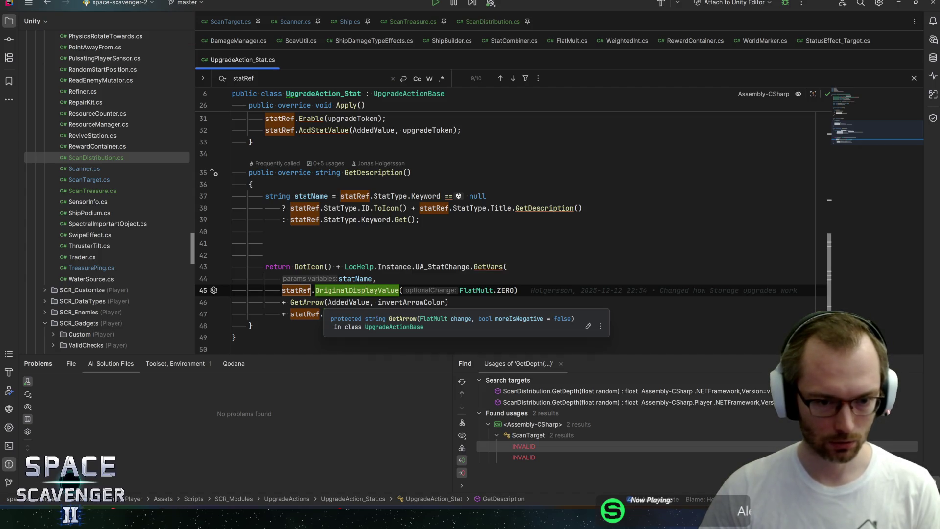
click(294, 290)
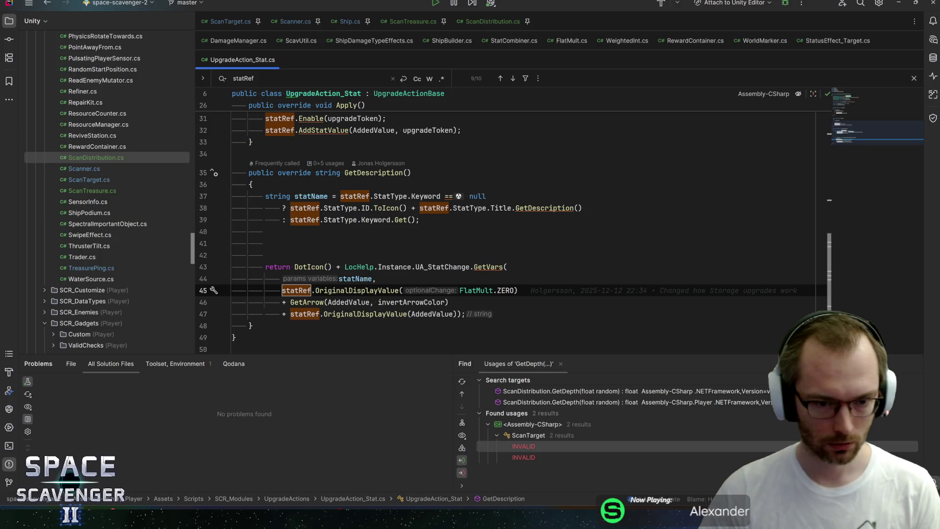
click(361, 290)
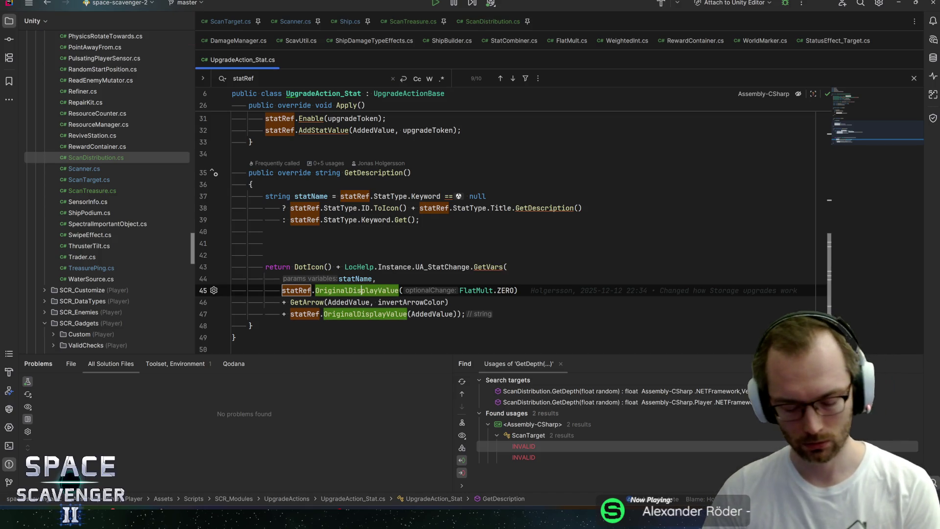
key(F12)
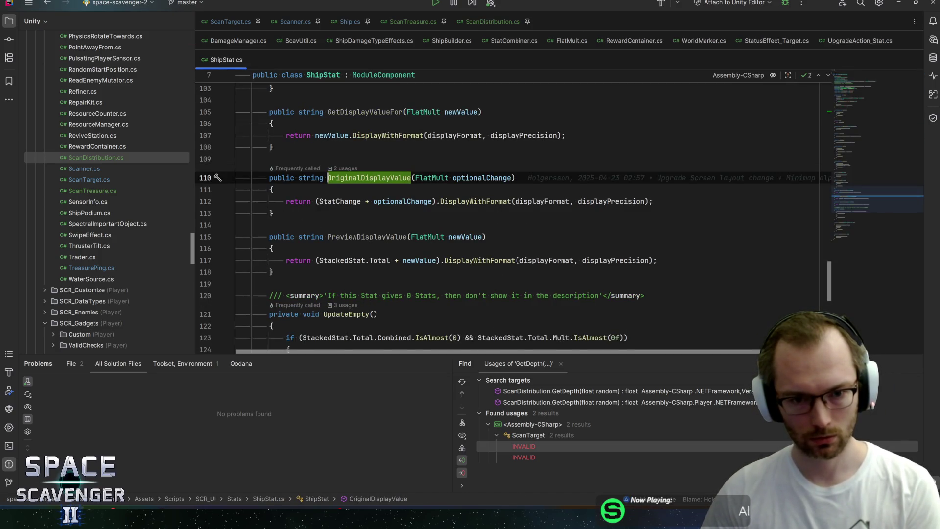
click(549, 201)
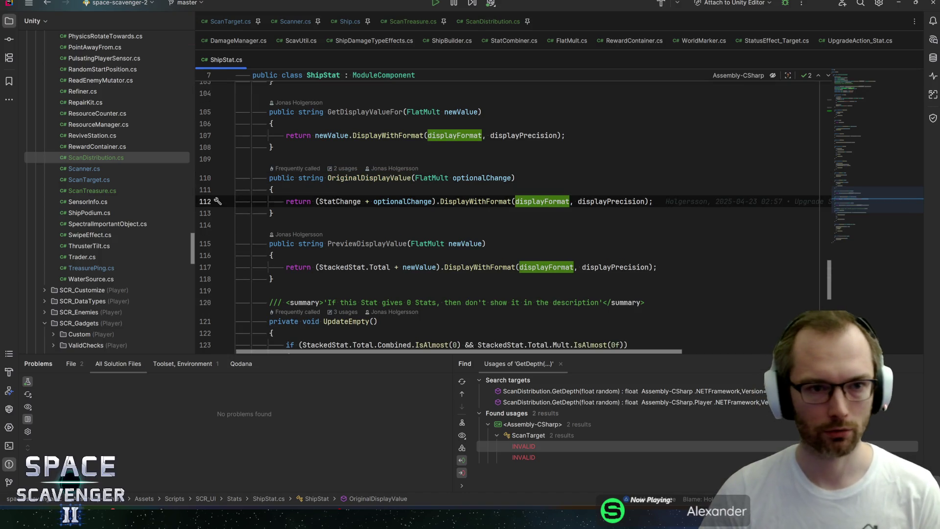
key(ctrl+alt+Left)
key(ctrl+alt+Left)
key(alt+Tab)
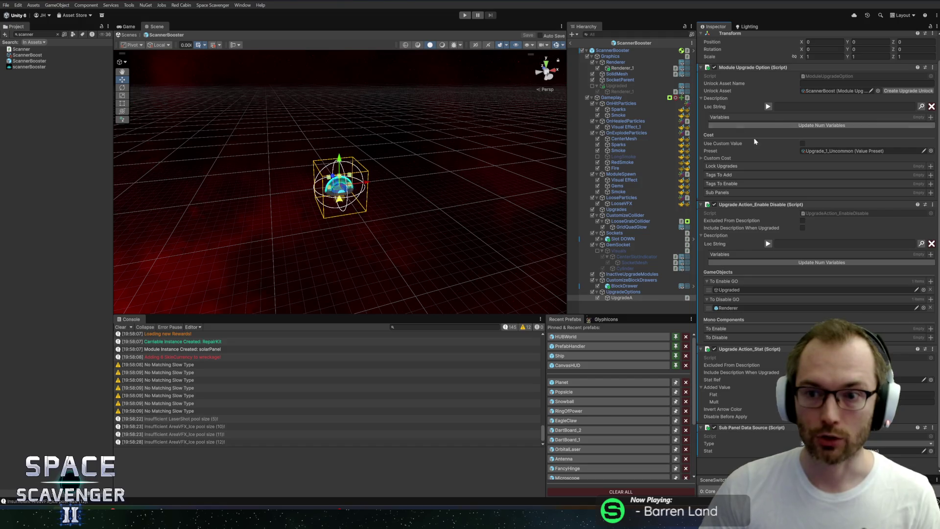
Select ScannerBooster's root and expand its Ship Stat Loc String showing 'Improve Scanner by {0}. Finds more {1}'
click(615, 50)
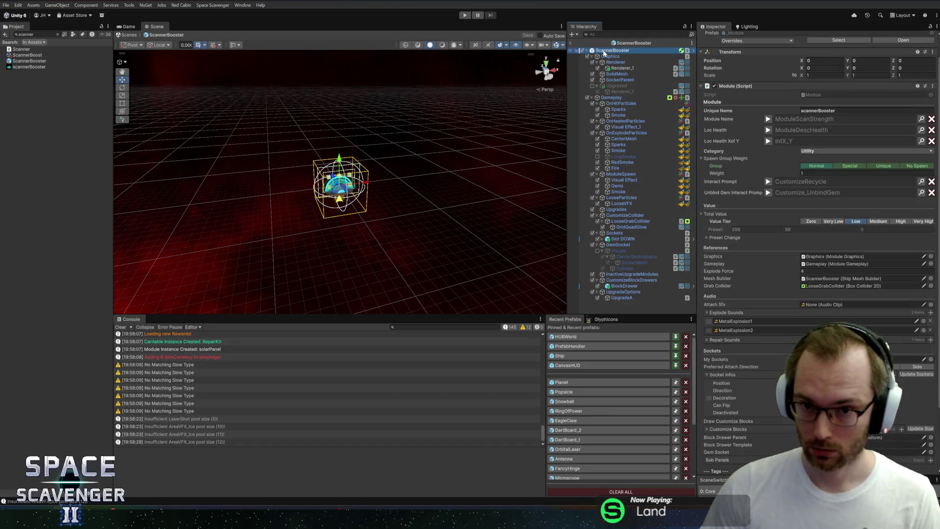
click(768, 193)
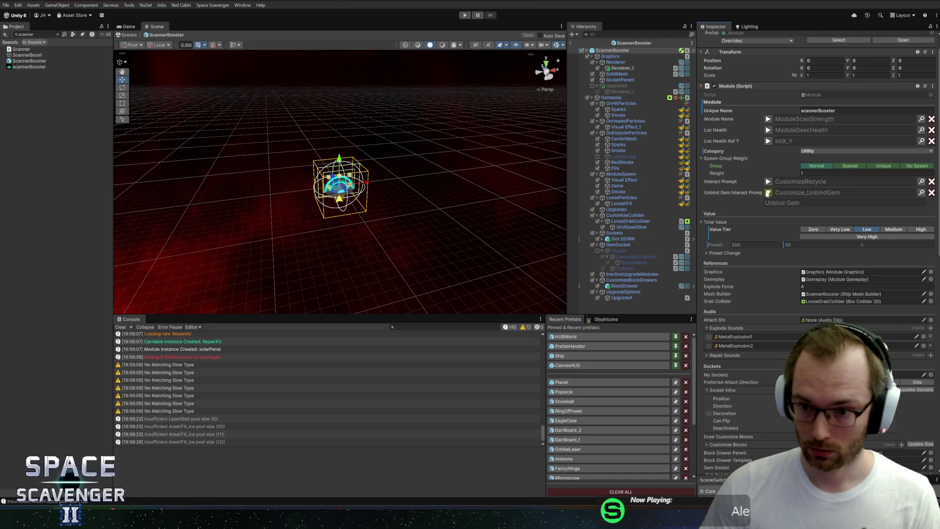
scroll(770, 226, down, 10)
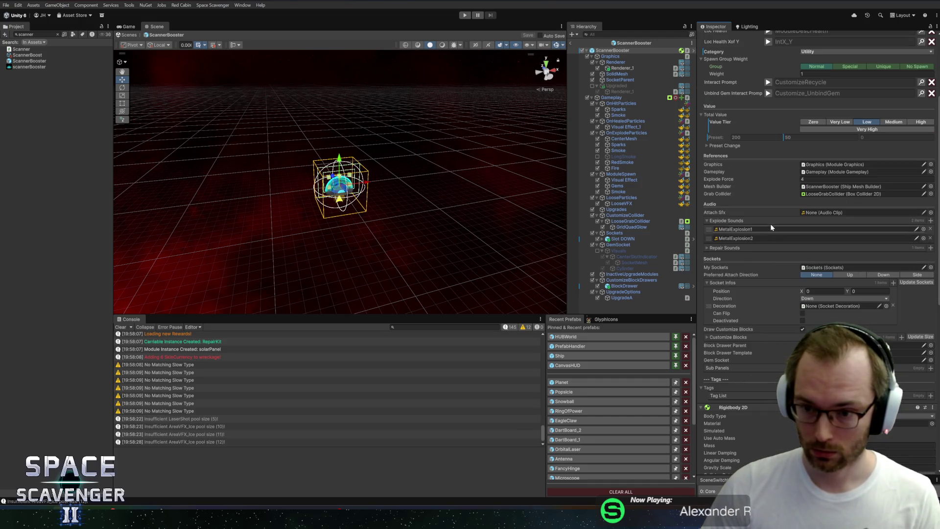
scroll(769, 222, down, 10)
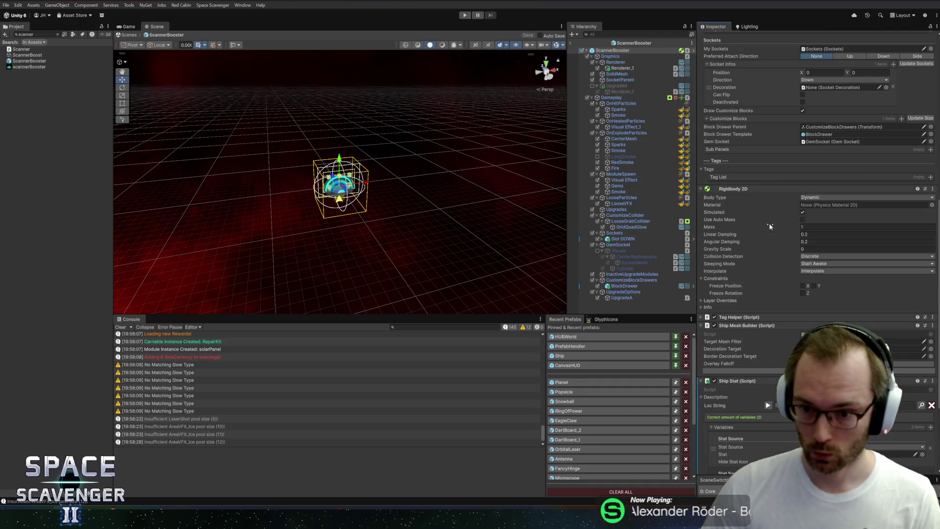
click(767, 281)
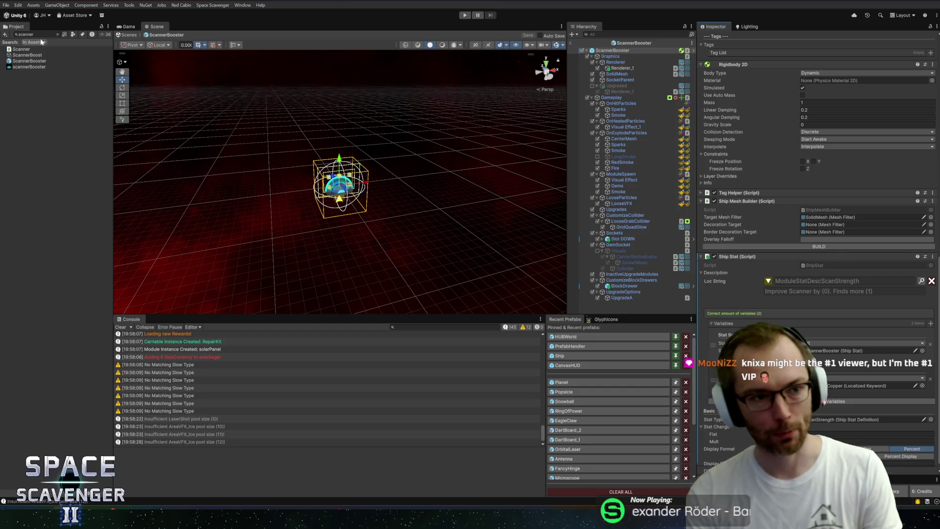
Clear the Project search, collapse ShipUnlocks, PF_Modules and PF_Planets, and select PF_Planets
click(59, 35)
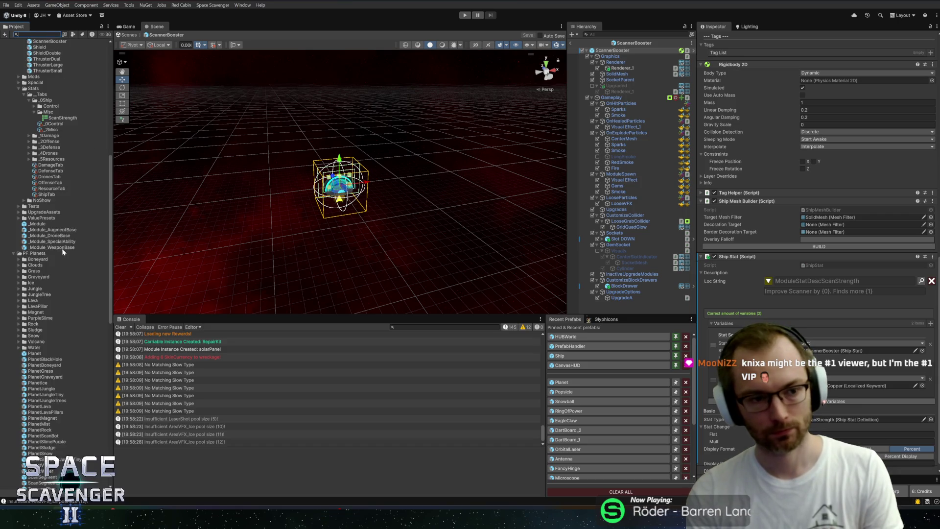
scroll(62, 252, up, 10)
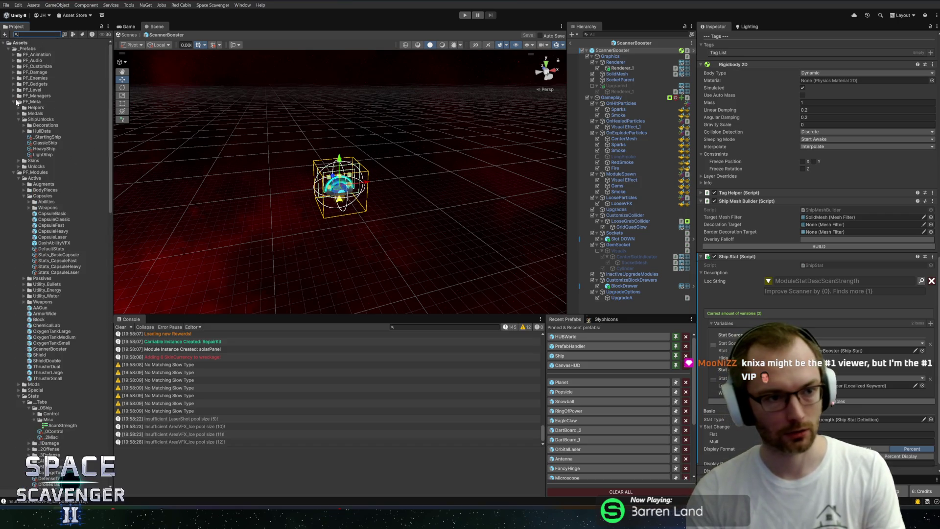
alt+click(14, 102)
click(14, 102)
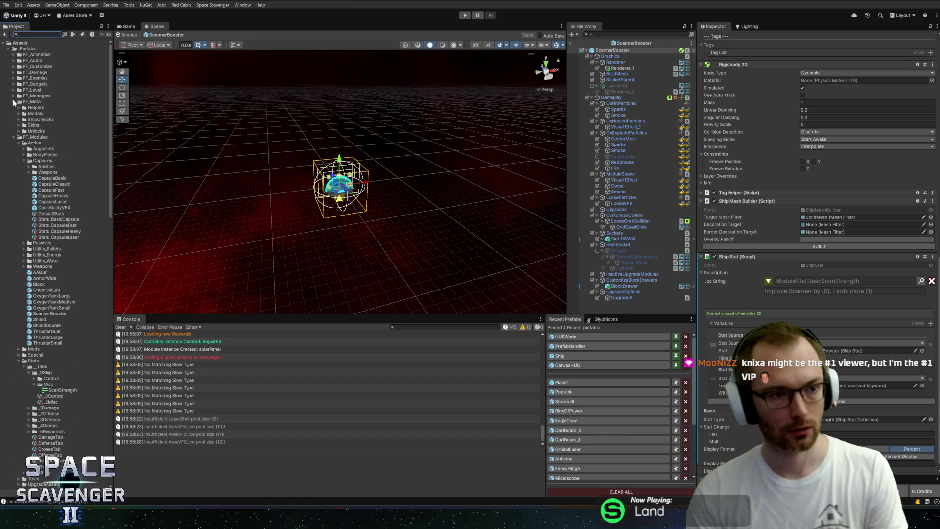
click(14, 137)
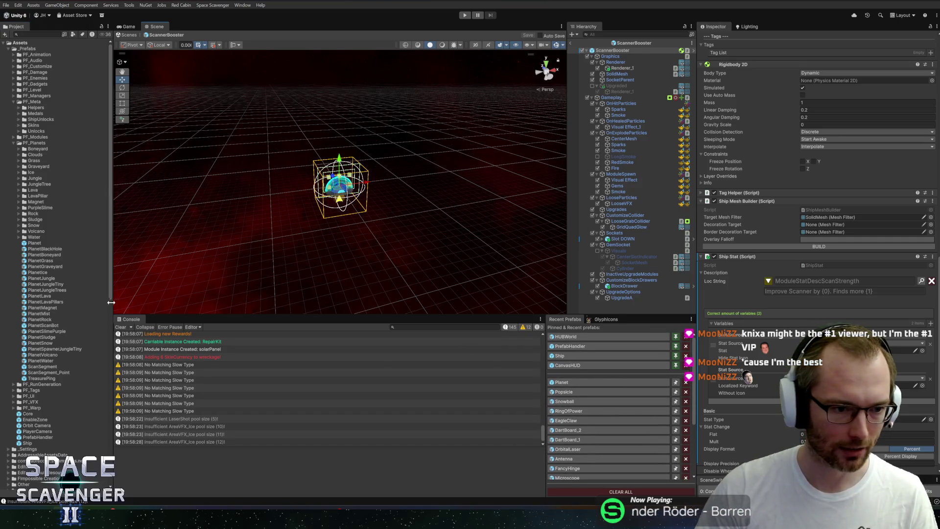
drag(112, 302, 111, 303)
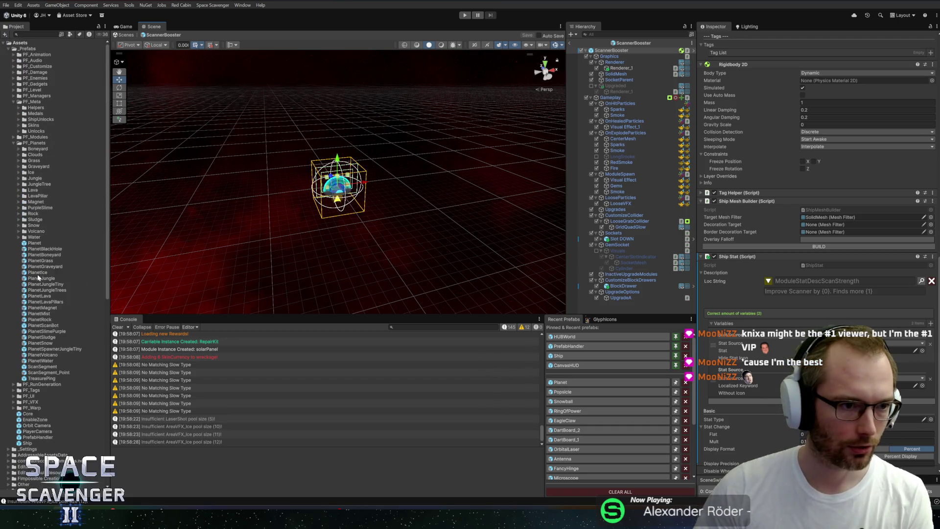
double_click(34, 142)
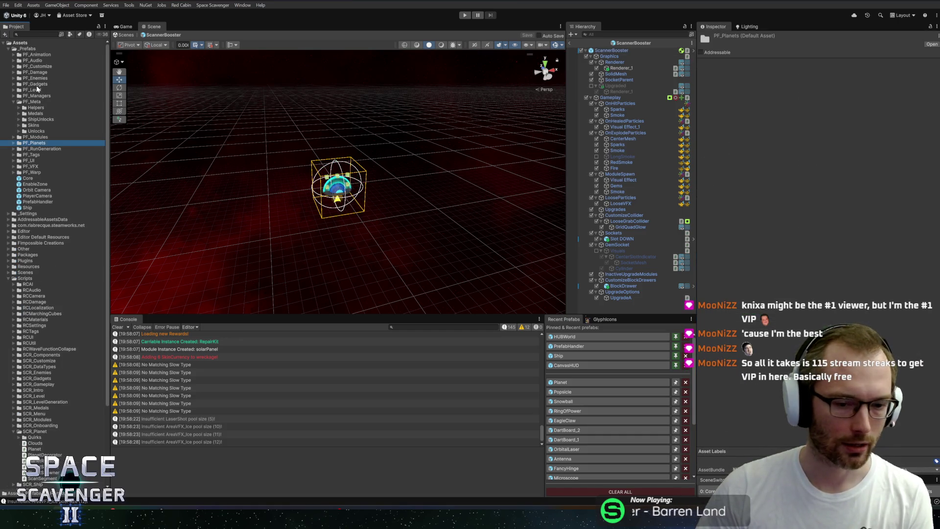
Search 's' to select the ScanStrength asset and expand its description and 'Scan Depth' title
text(scenscans)
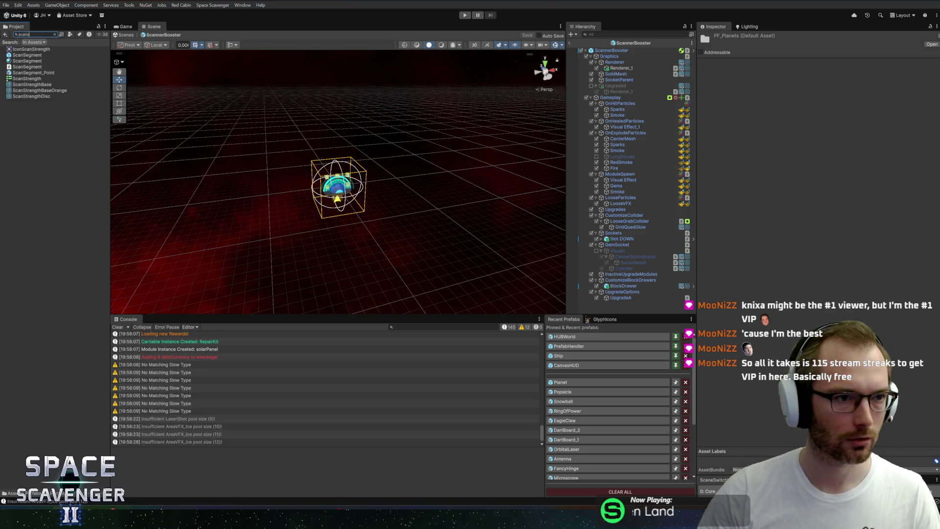
click(27, 79)
click(55, 34)
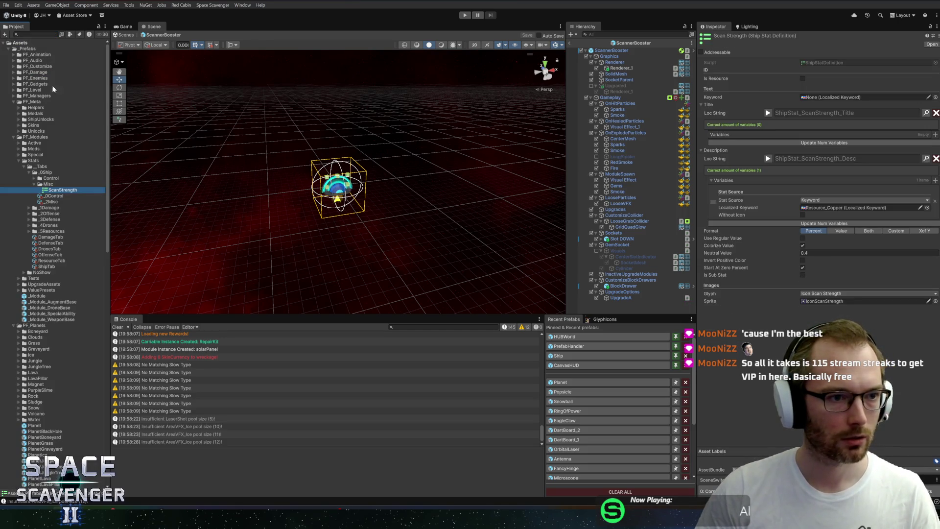
click(768, 159)
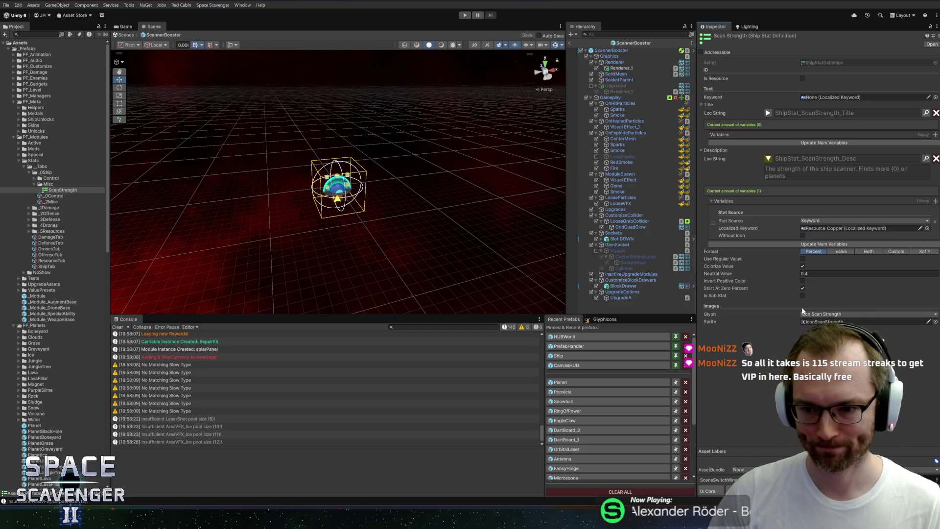
click(770, 112)
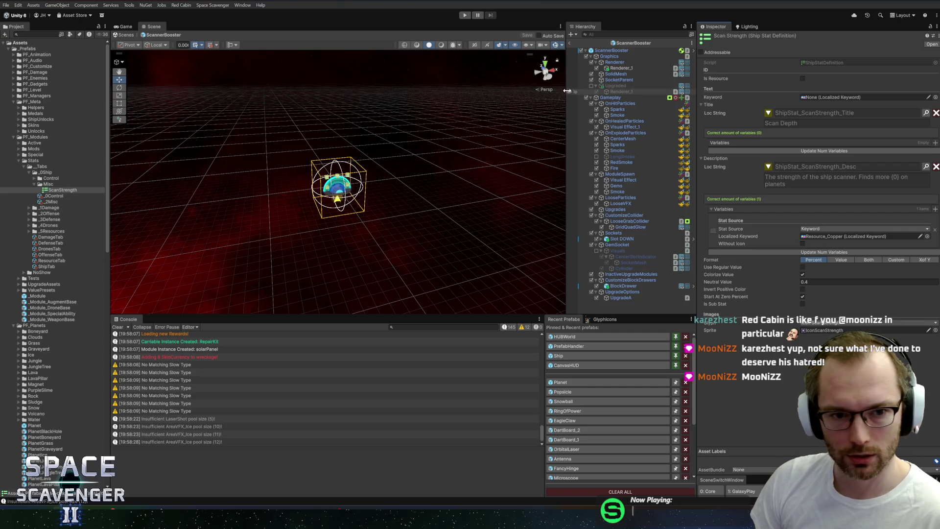
Play-test with 'spawn scan', check the Scan Booster's '+10%... Copper' tooltip, then stop and reopen the prefab
click(570, 44)
click(462, 15)
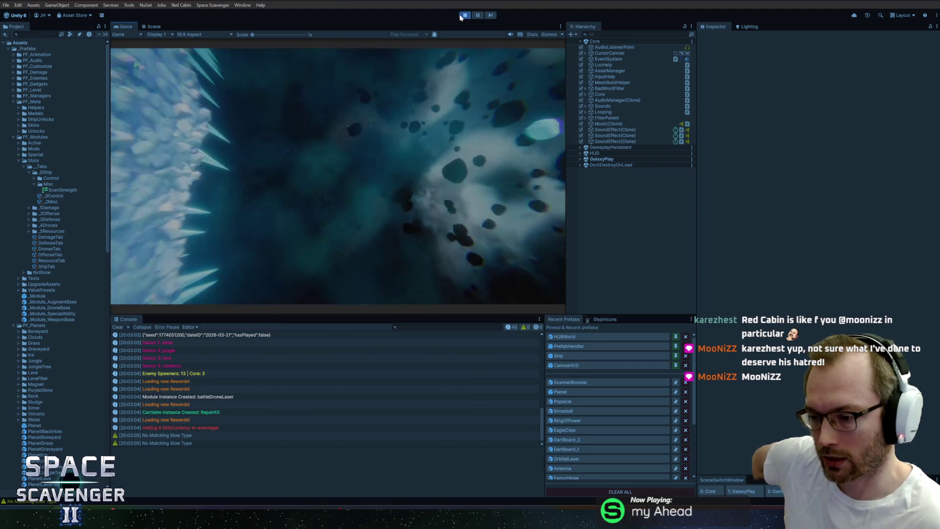
key(grave)
text(spawn)
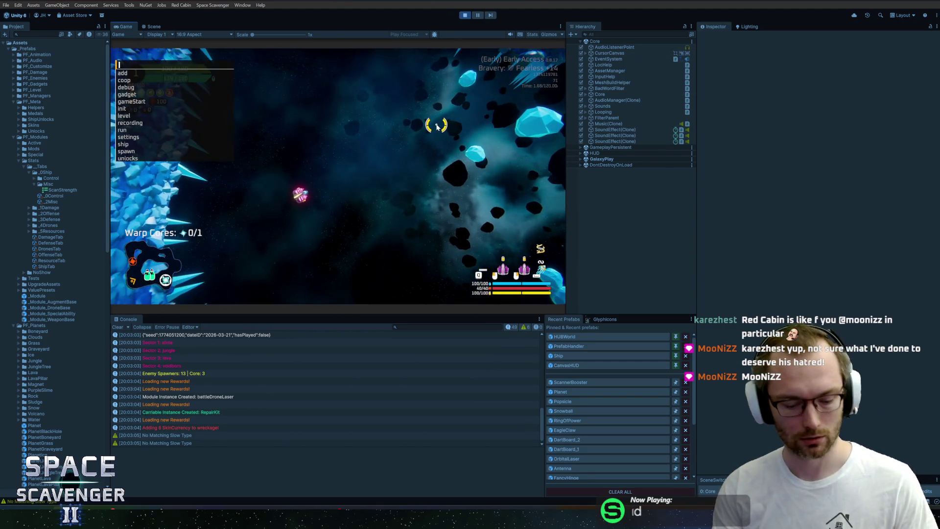
text( scan)
key(Return)
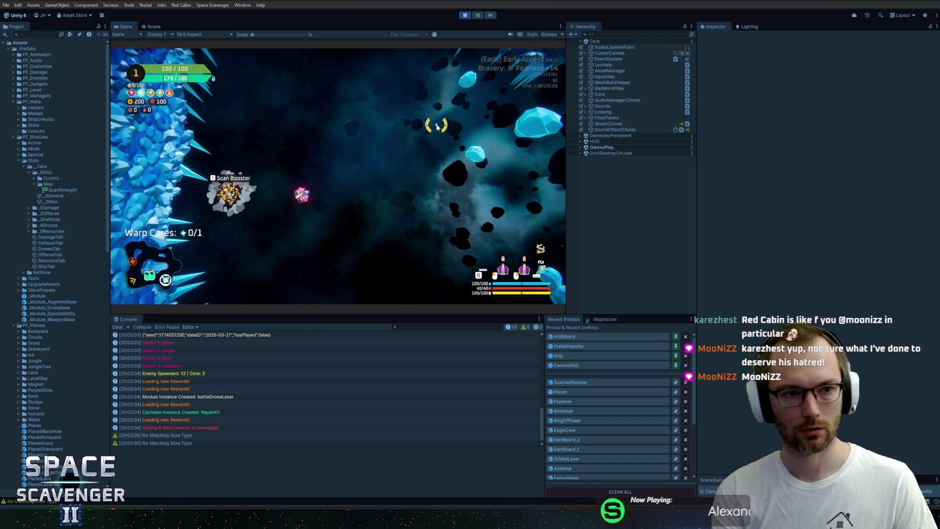
mouse_move(207, 154)
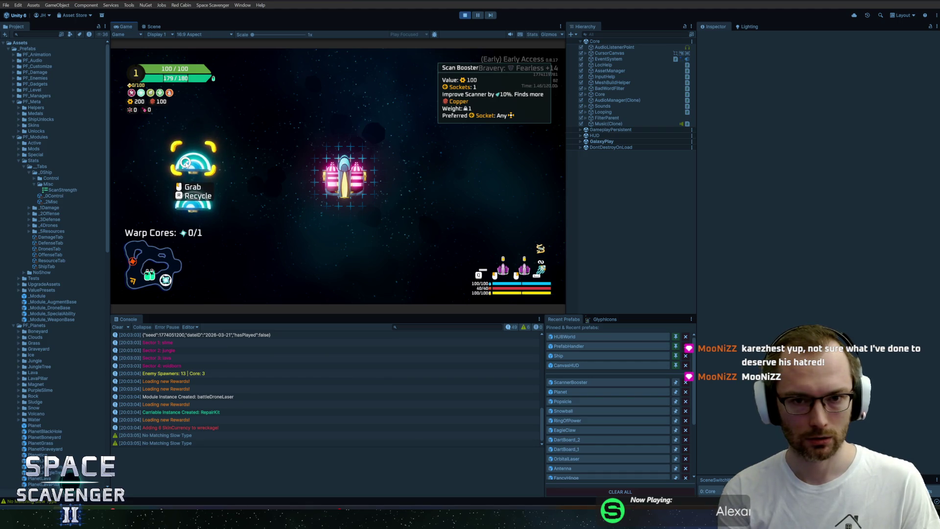
key(ctrl+p)
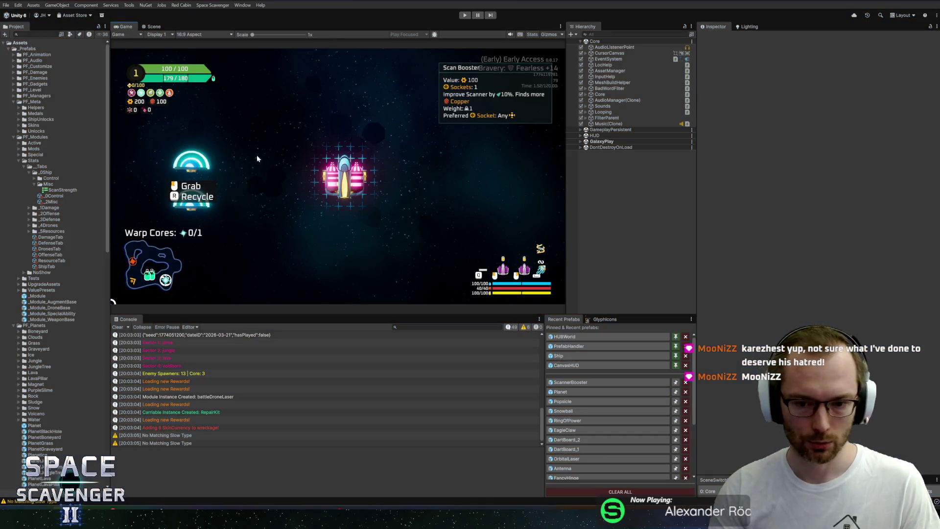
click(564, 383)
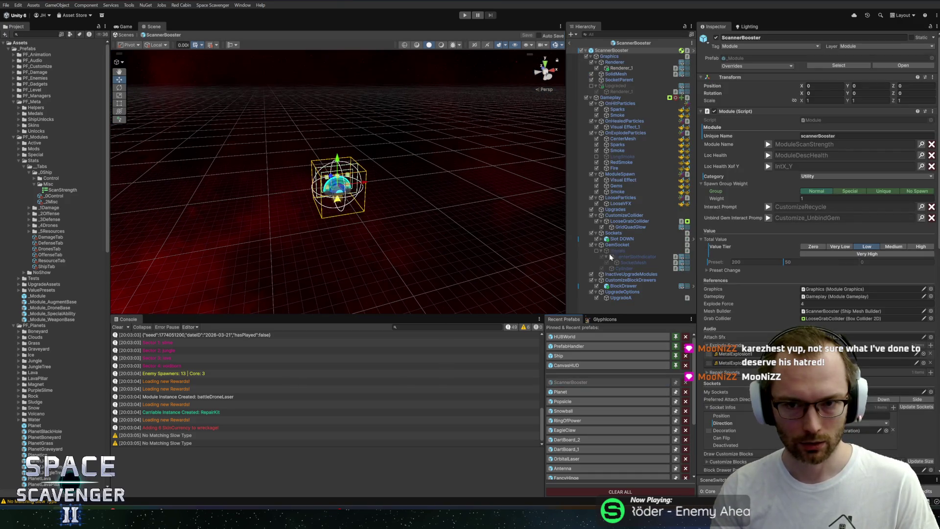
Pick ScanStrength in the Sub Panel Data Source's Stat field, then exit prefab mode to Core
scroll(763, 339, down, 15)
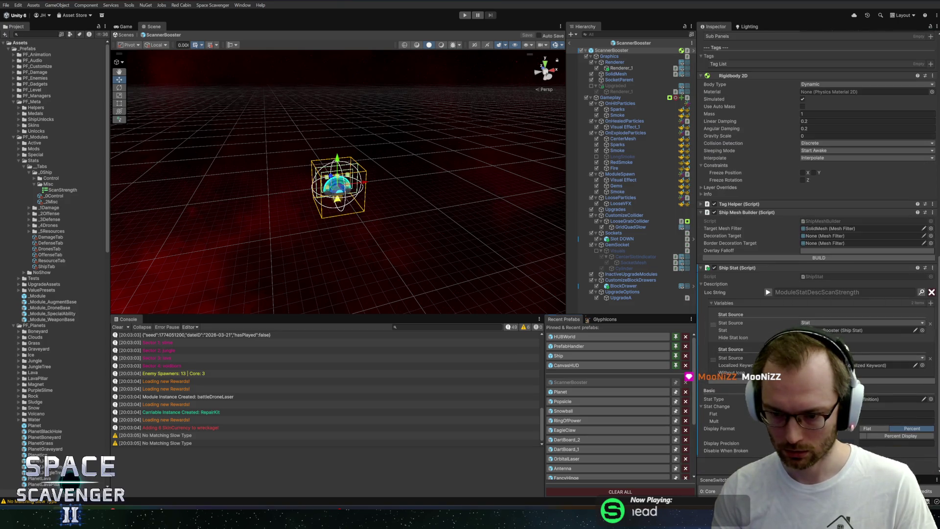
scroll(818, 245, up, 3)
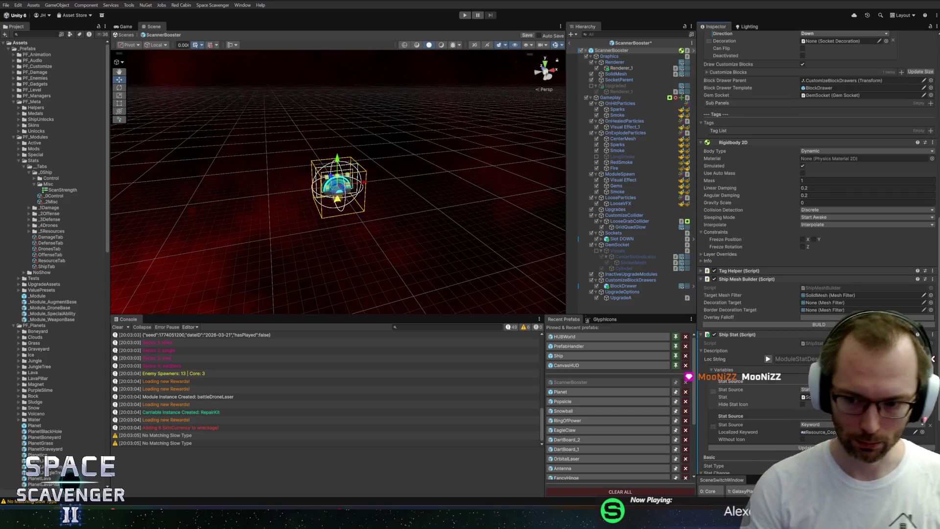
scroll(818, 245, down, 5)
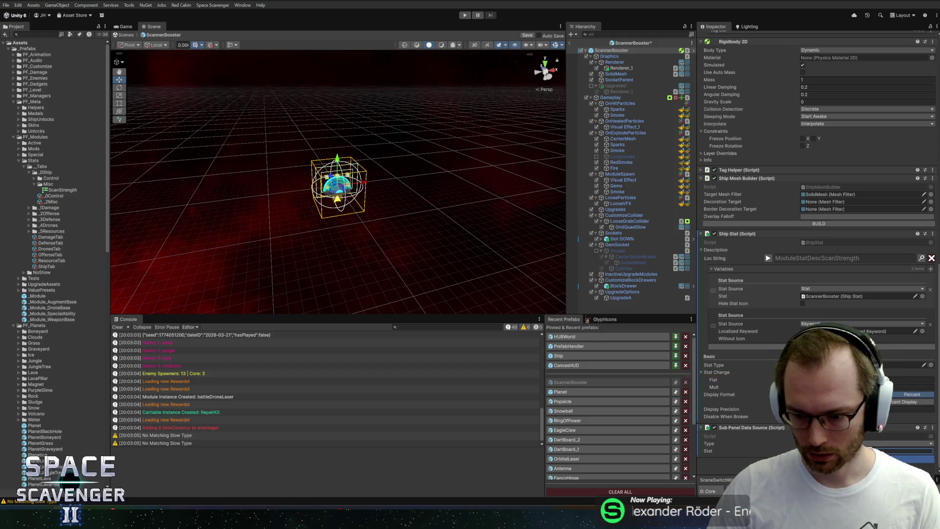
scroll(779, 428, down, 1)
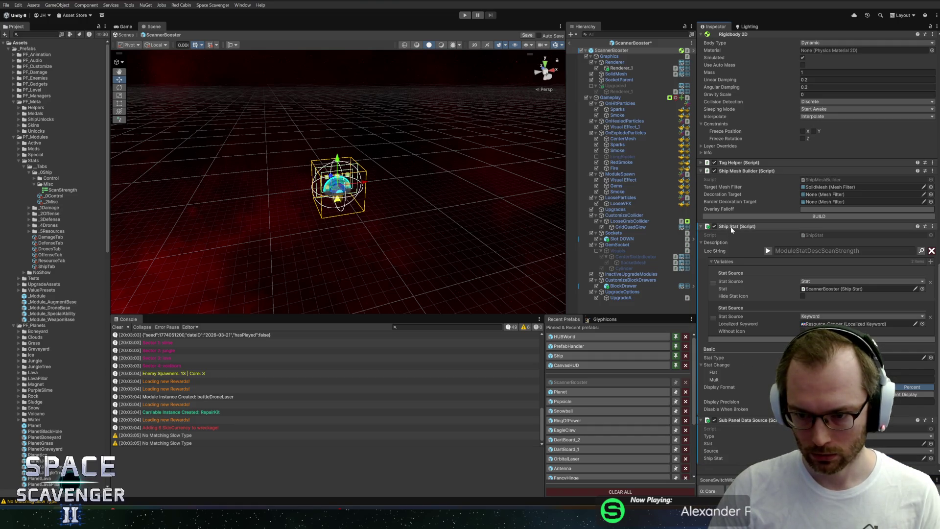
mouse_move(732, 229)
mouse_down()
mouse_move(735, 463)
mouse_move(906, 459)
mouse_up()
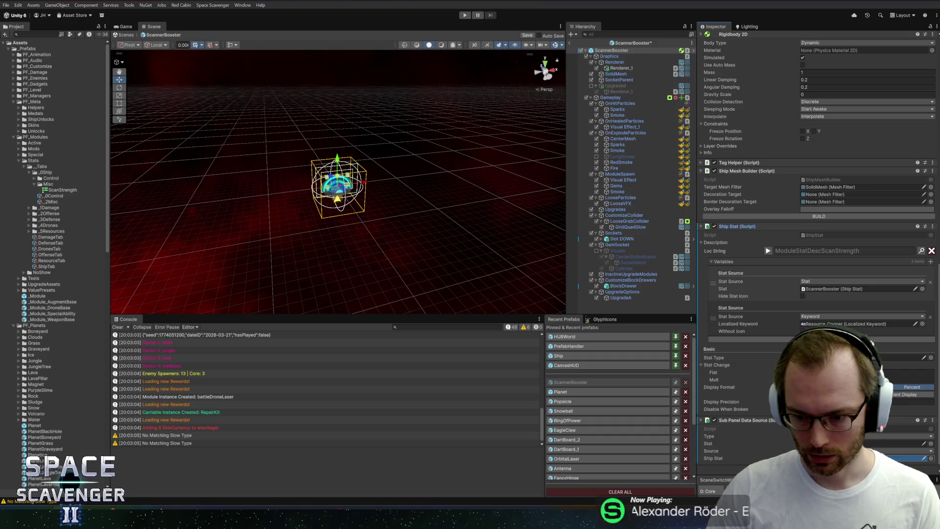
click(931, 443)
text(scan)
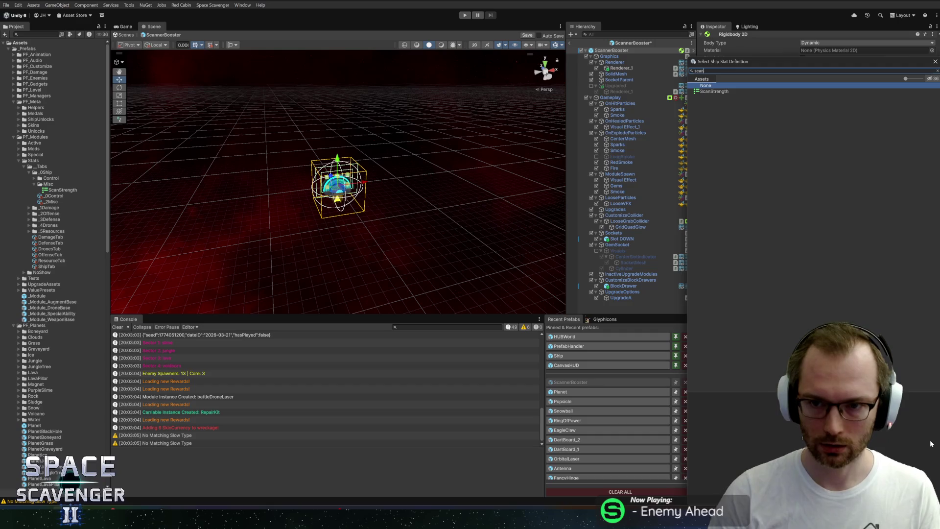
double_click(714, 92)
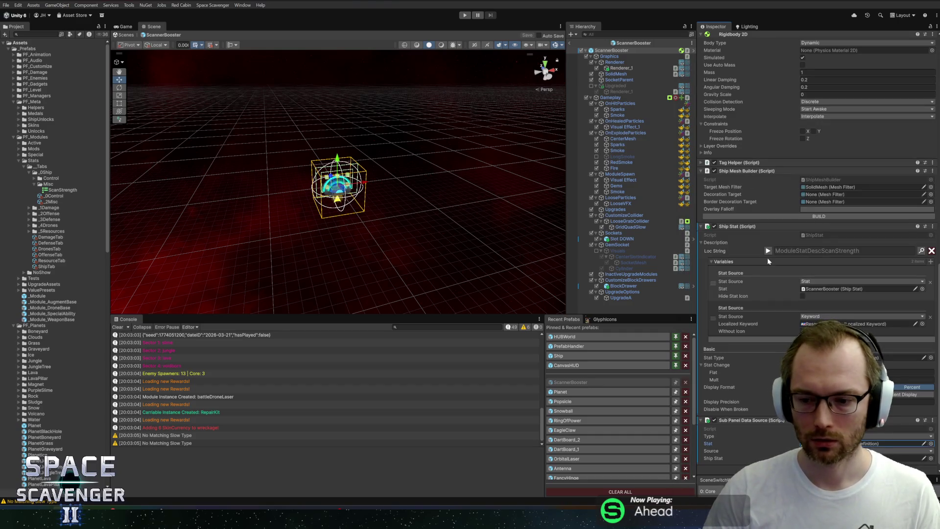
scroll(768, 258, down, 1)
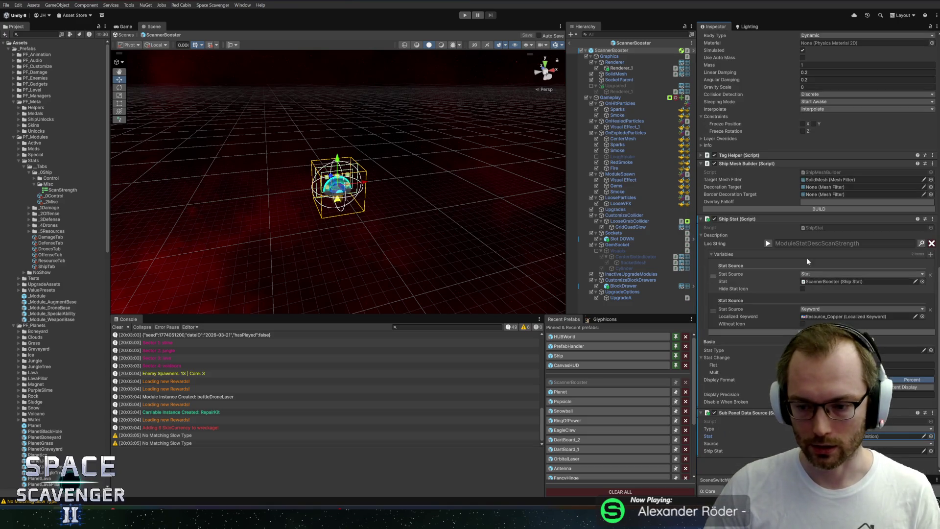
click(571, 43)
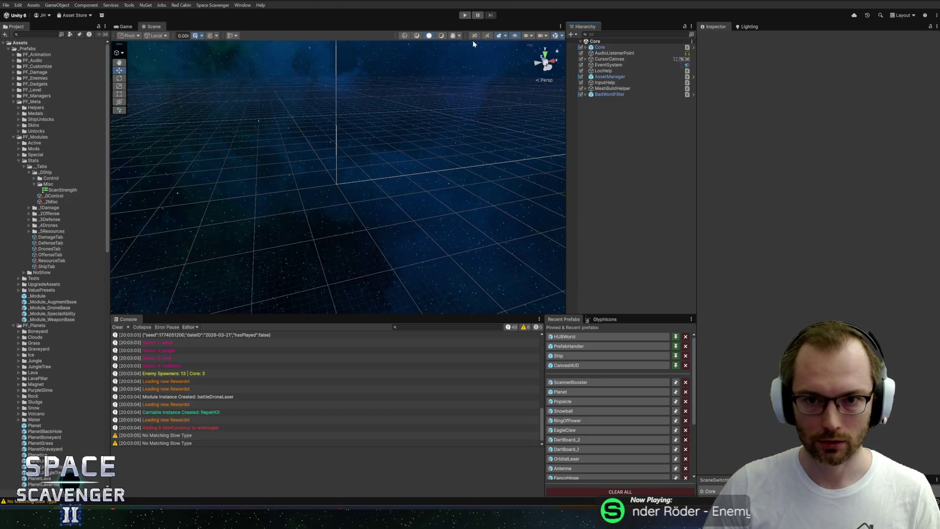
Run the game maximized and view Scan Depth at 40% with its Copper description in stats
click(466, 15)
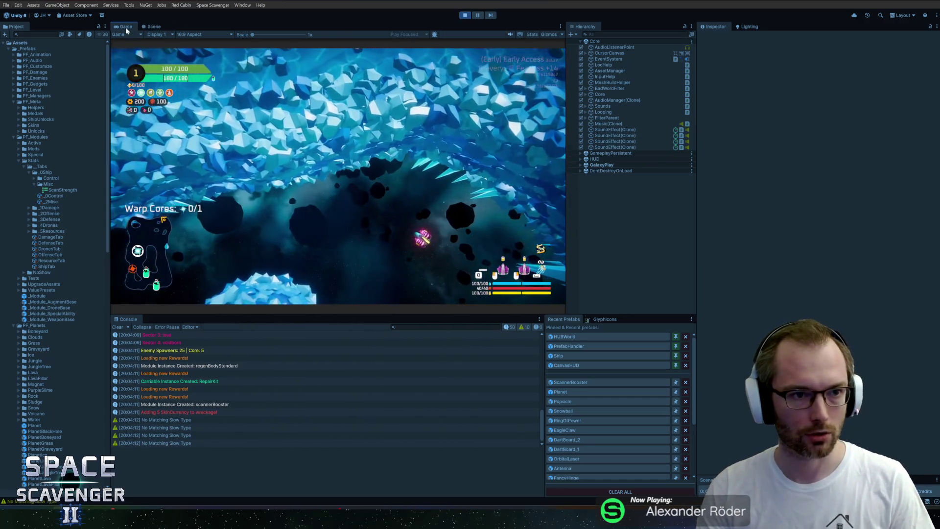
double_click(126, 27)
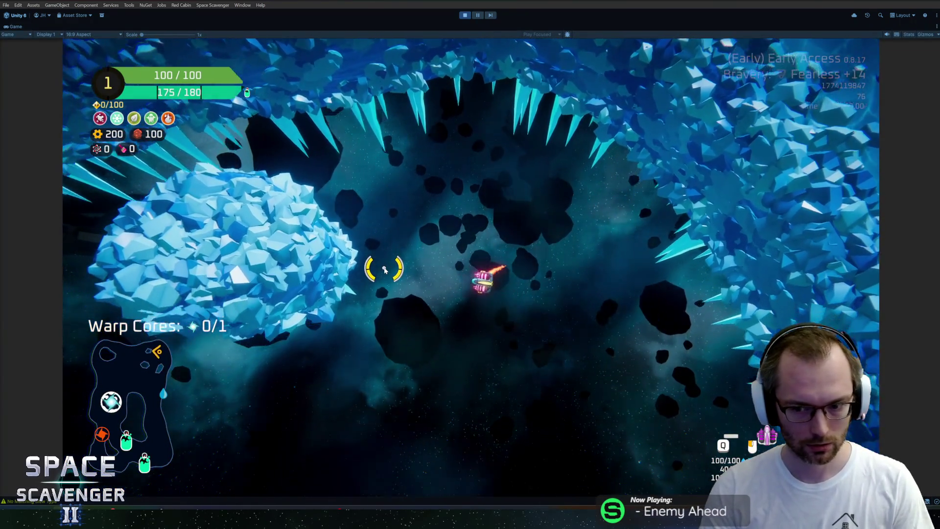
key(Tab)
mouse_move(138, 381)
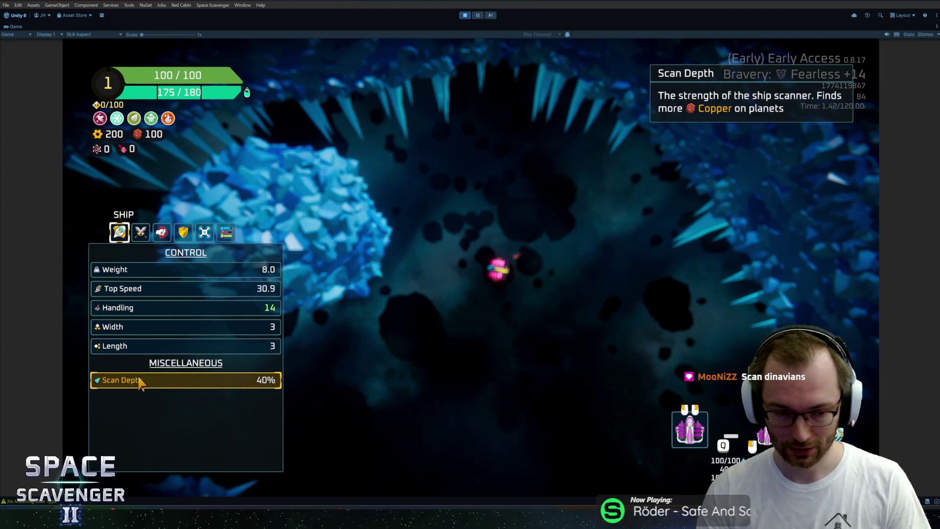
Browse the Offense, Defense, Drones, Resources and Ship stat tabs, then close stats and open the console
click(141, 233)
click(164, 234)
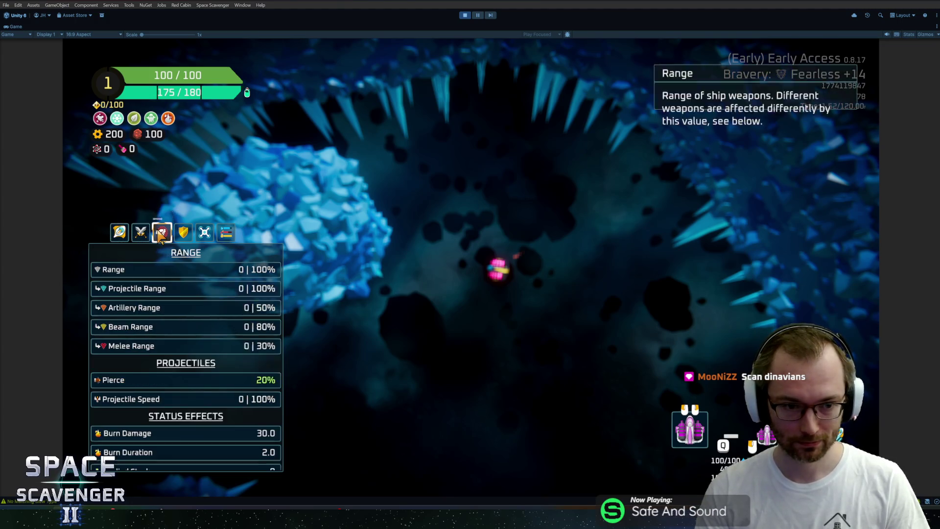
scroll(181, 372, down, 5)
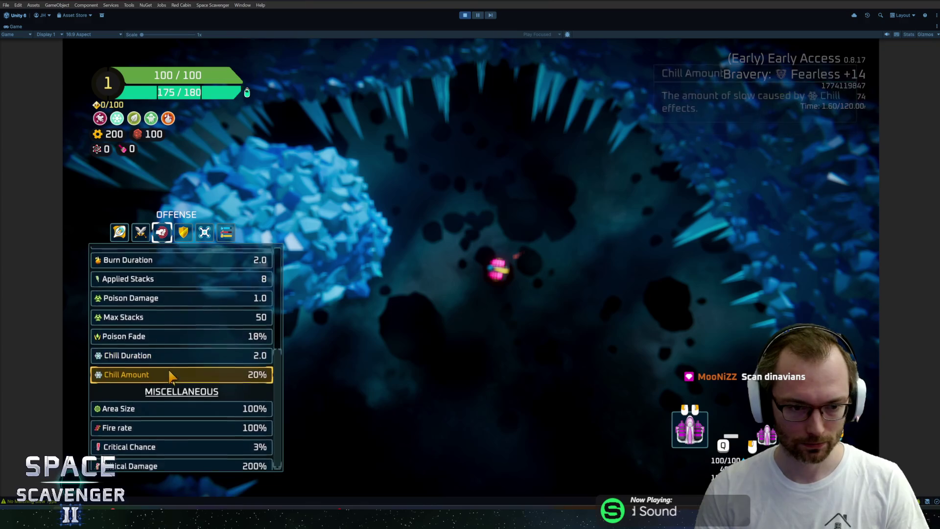
scroll(181, 353, up, 6)
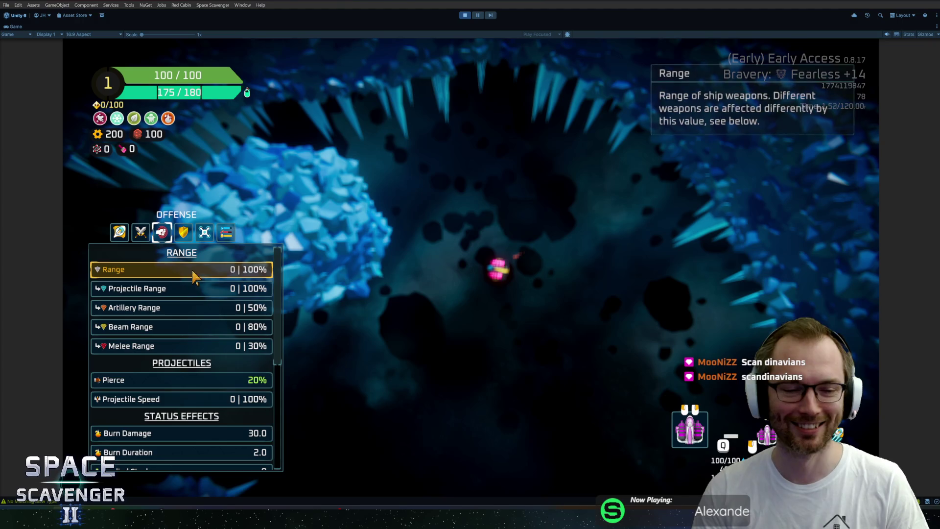
click(185, 233)
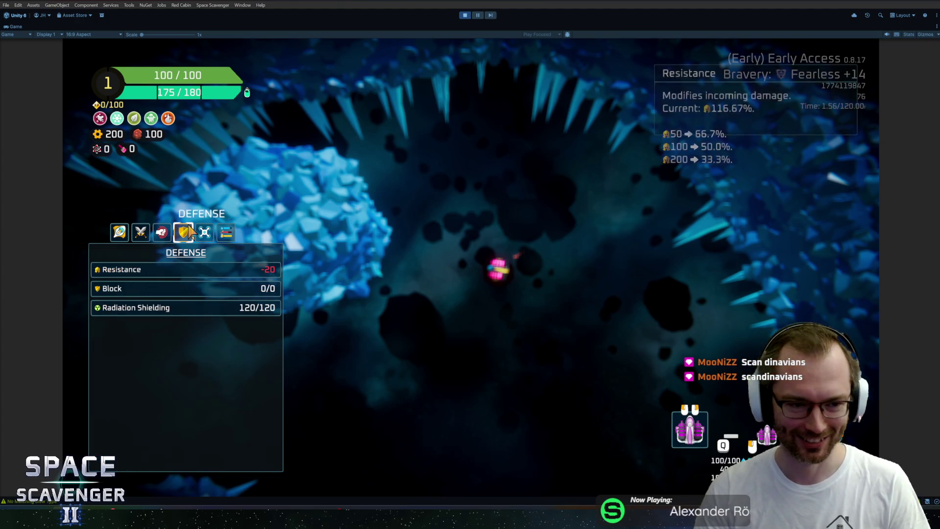
click(205, 234)
click(230, 234)
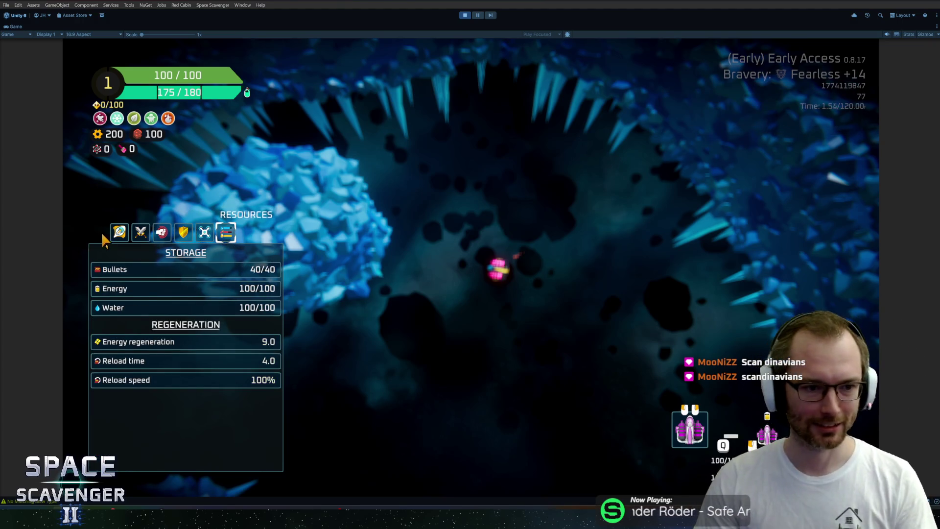
click(119, 233)
key(Tab)
key(grave)
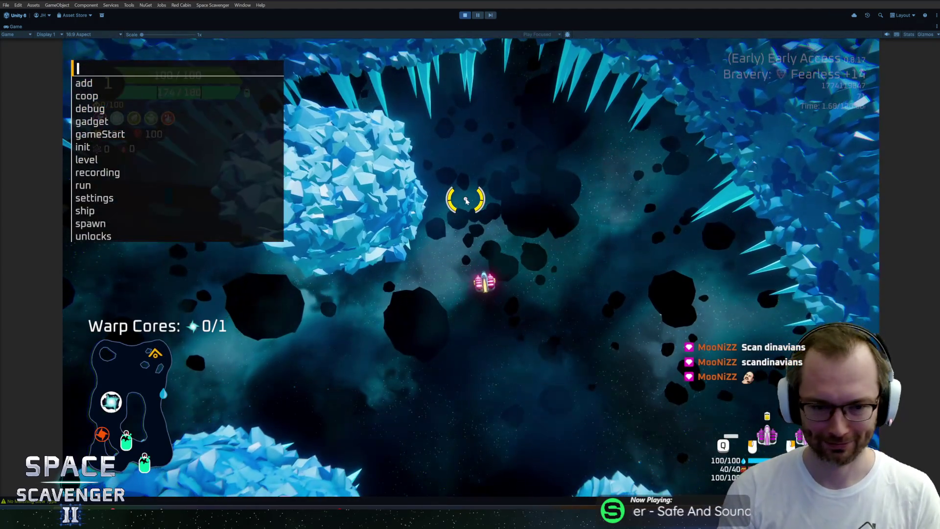
Load a new level, shoot enemies, and run 'debug damageAll' twice to reach Rank 2
key(Return)
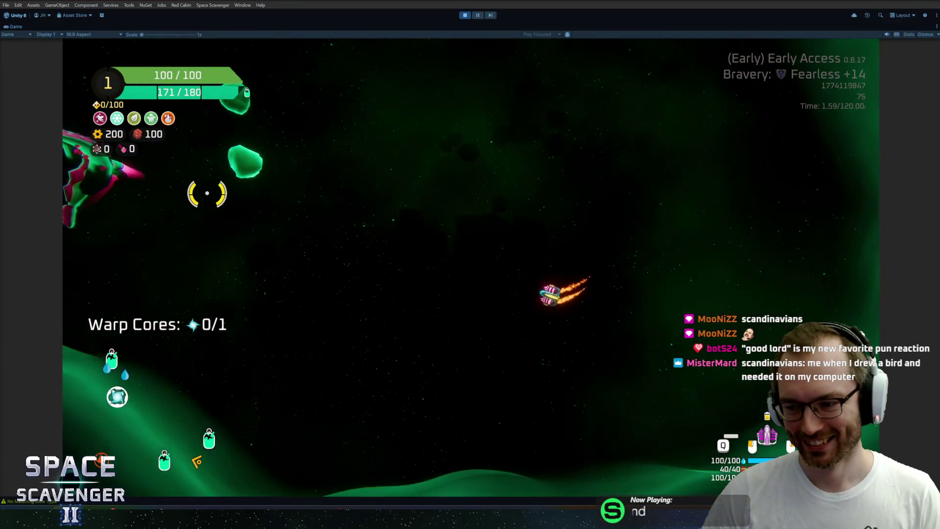
click(204, 193)
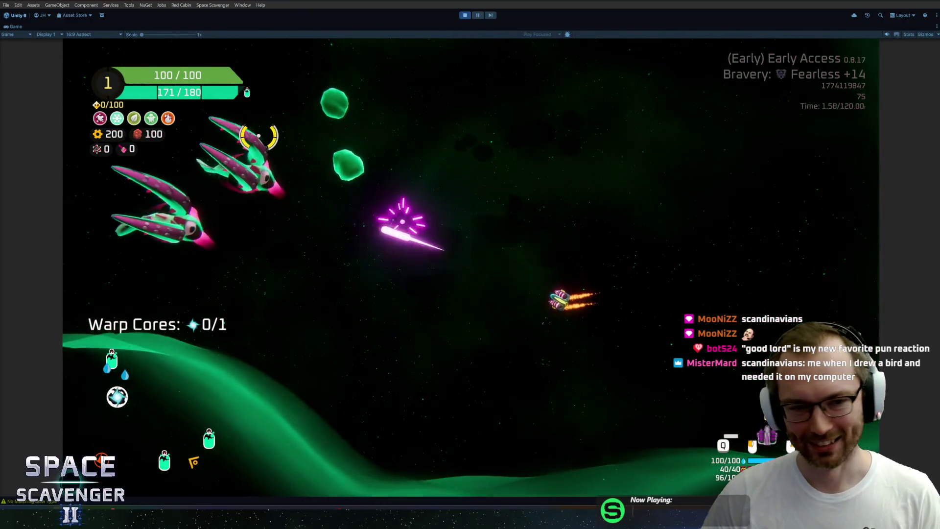
key(grave)
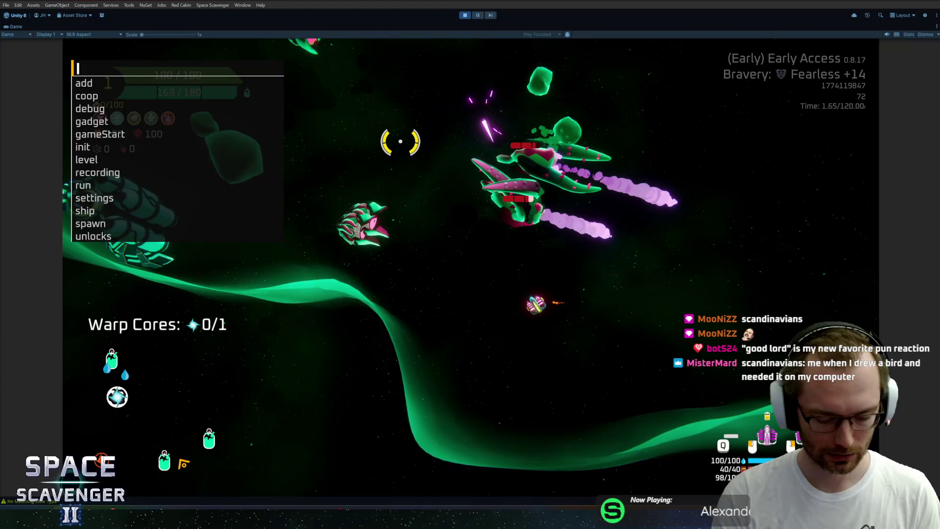
text(debug damag)
key(Tab)
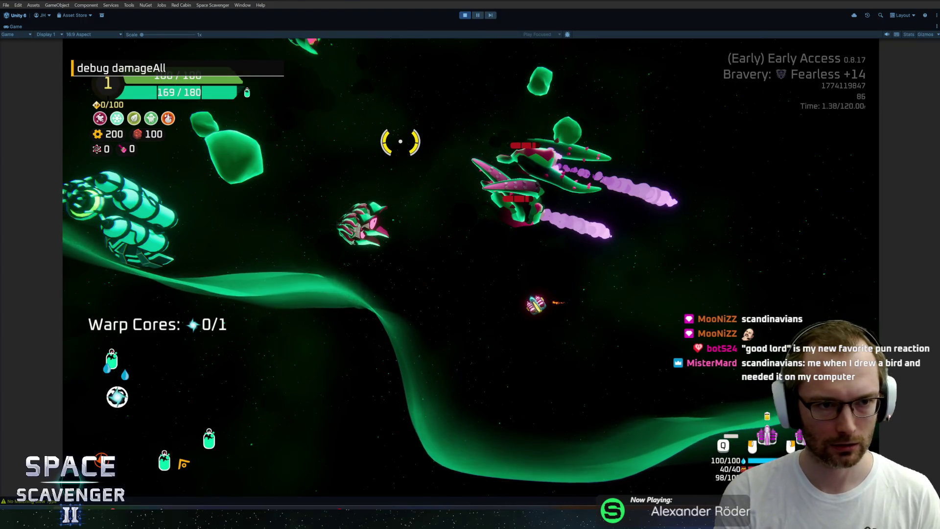
key(Return)
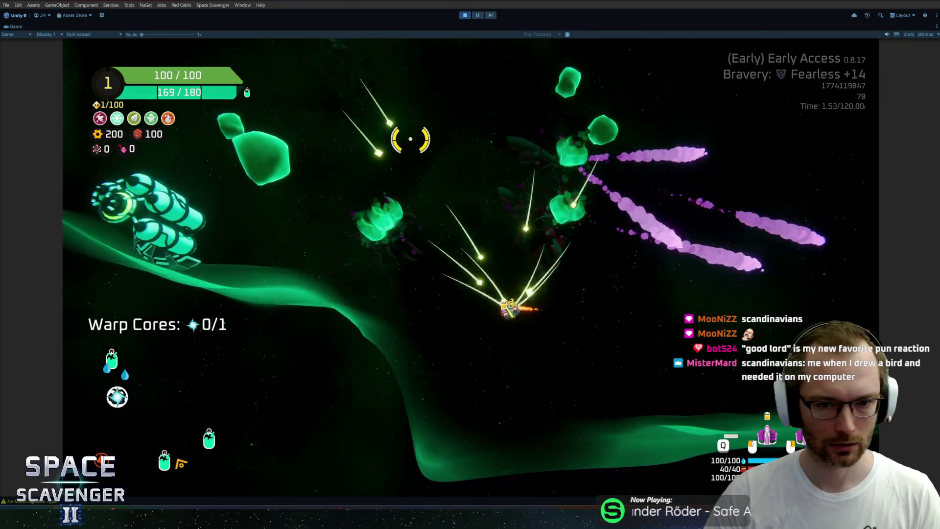
key(Tab)
key(Tab)
key(grave)
key(Up)
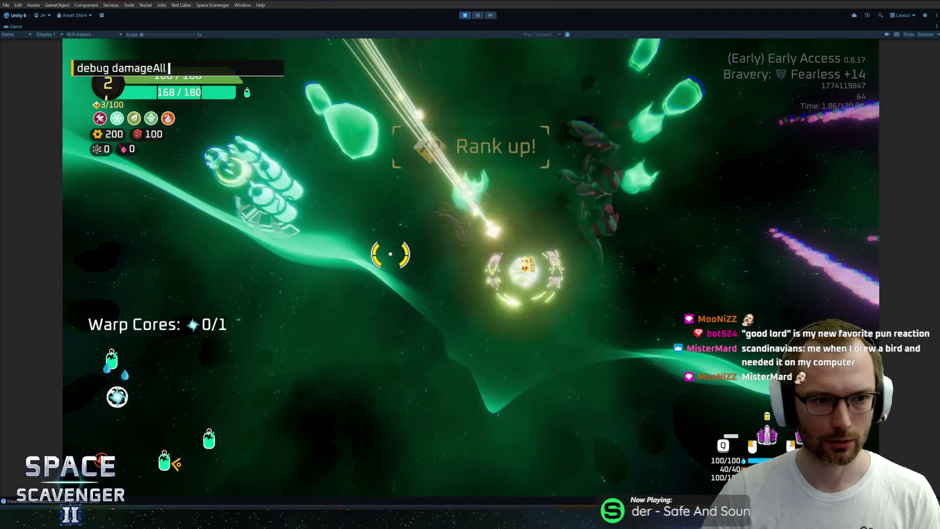
key(Return)
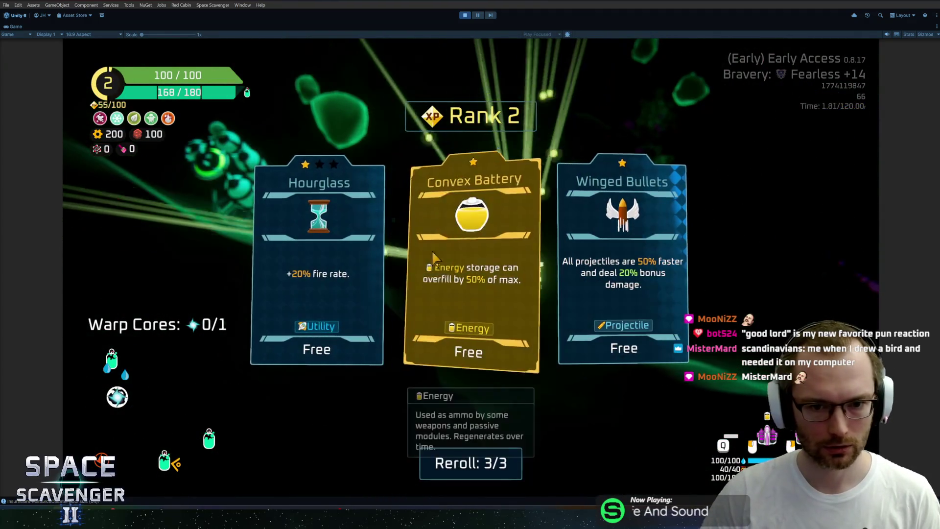
Take Convex Battery as the Rank 2 upgrade, then stop the game after collecting the warp core
click(495, 212)
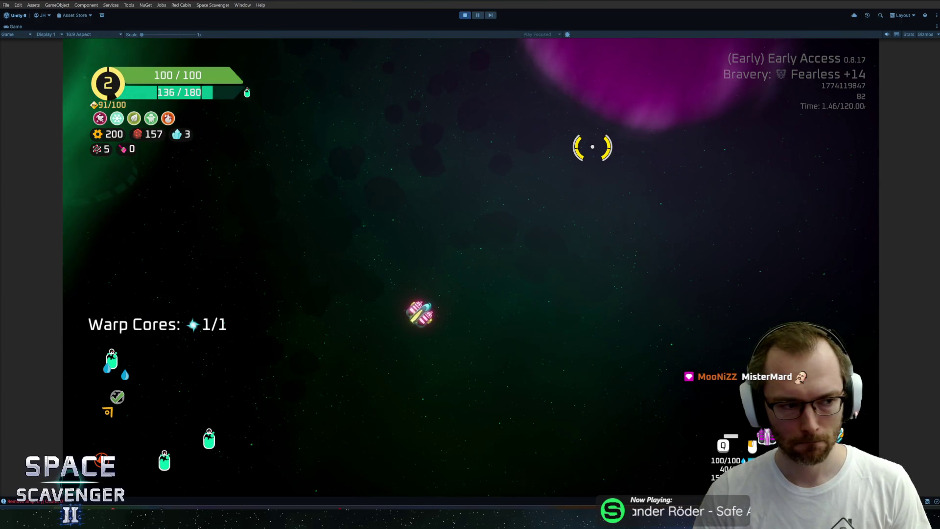
key(Escape)
Exit play mode back to the Core scene and focus the Project window
key(ctrl+p)
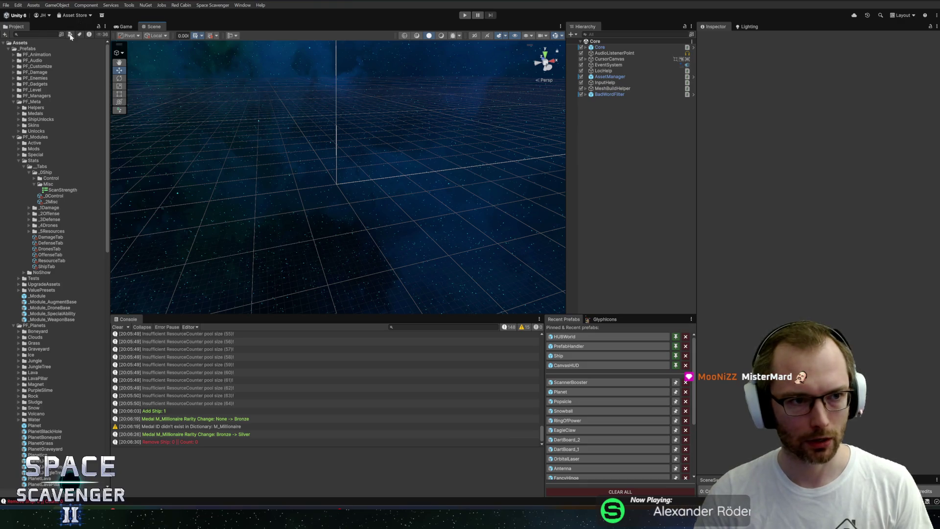
click(37, 34)
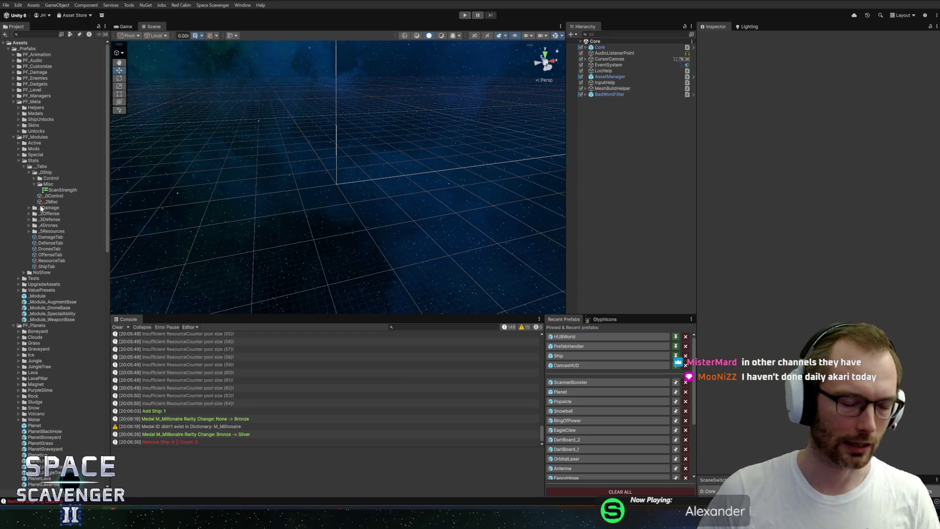
Browse the Control and Misc stat folders, view ScanStrength, and enlarge the scene and console areas
click(42, 180)
click(43, 184)
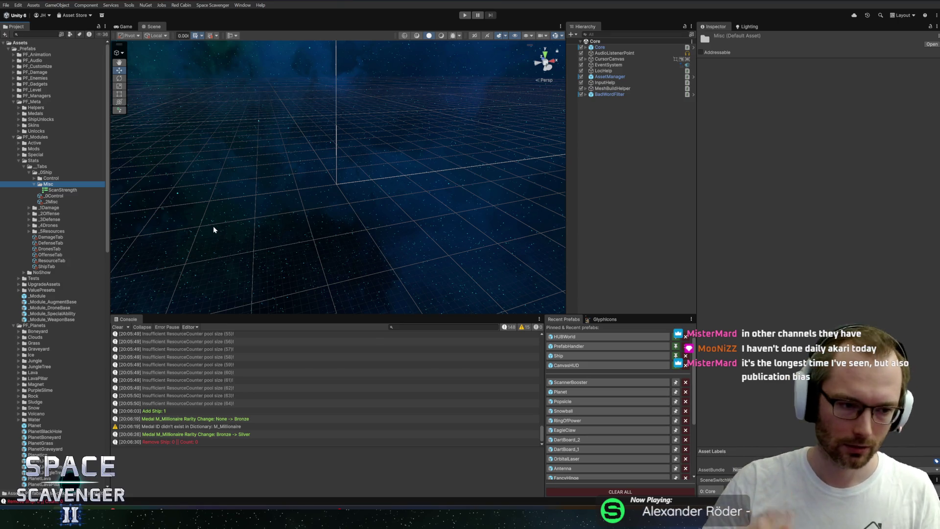
click(59, 190)
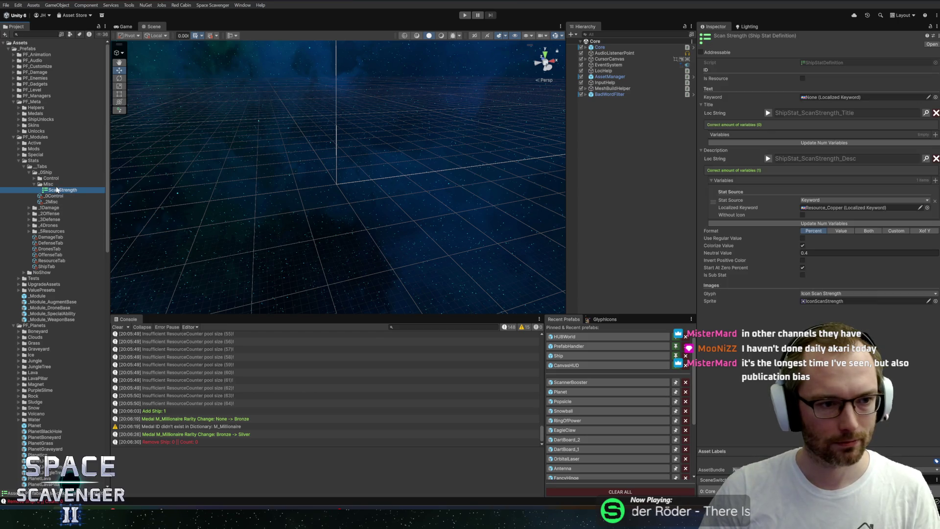
click(49, 184)
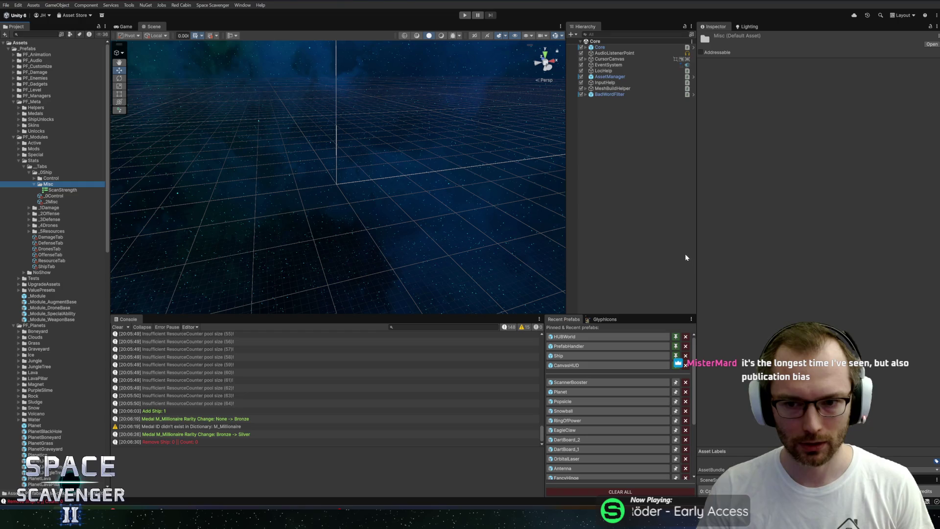
drag(697, 250, 707, 251)
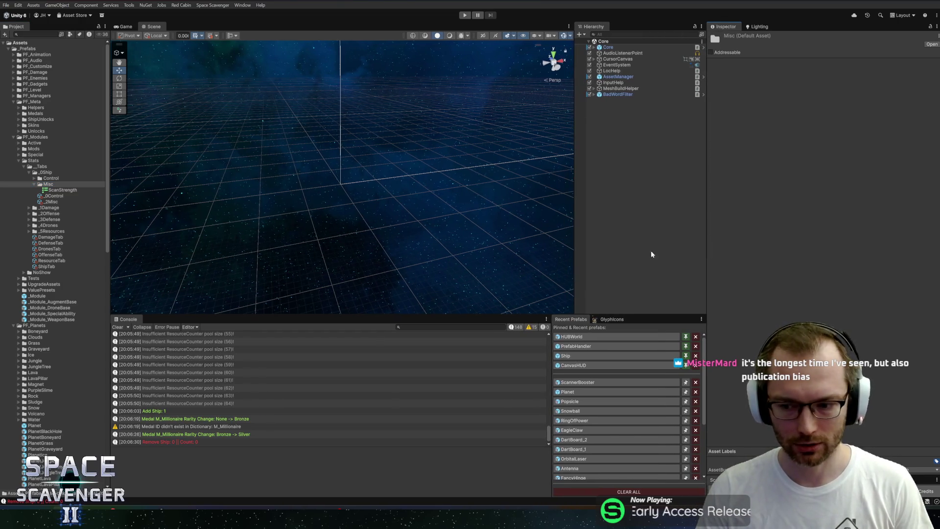
drag(374, 319, 381, 315)
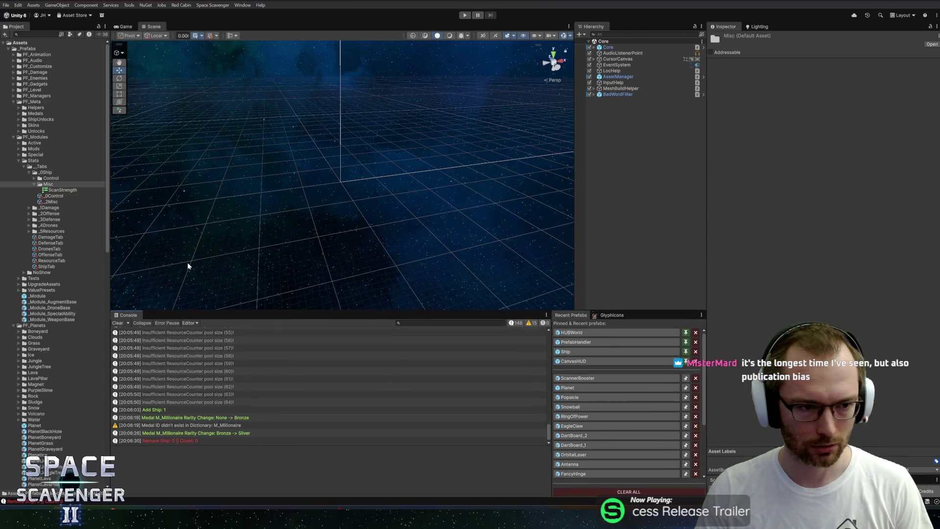
click(51, 190)
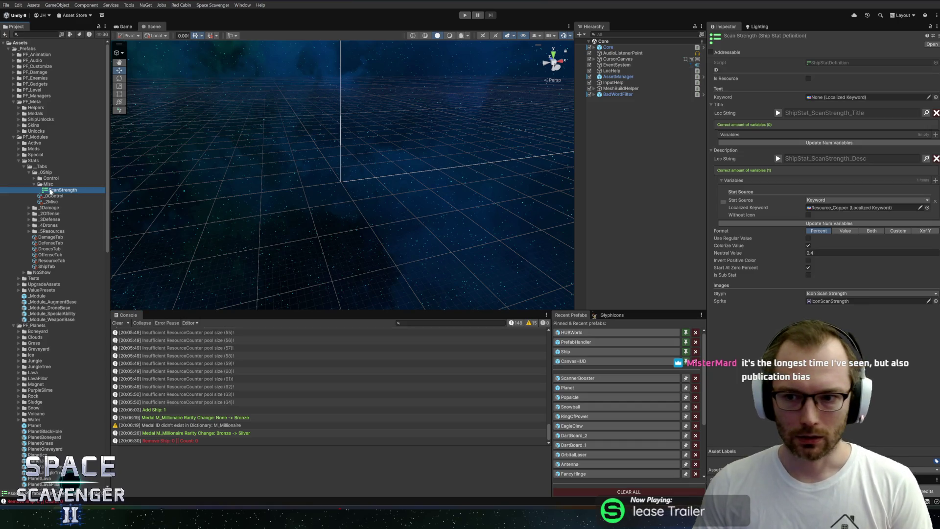
key(Left)
key(Left)
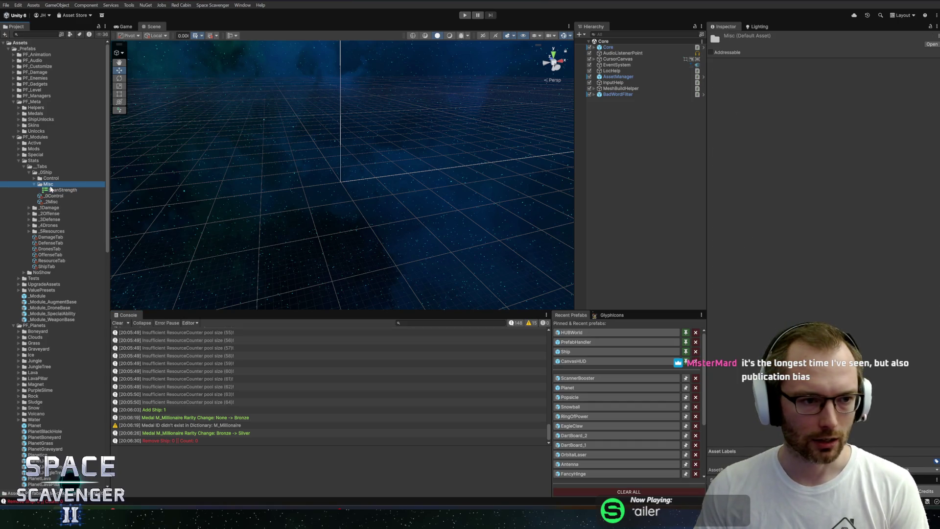
Select the _2Misc stat header after checking _0Control and Glyphicons, then clear the console
click(56, 196)
click(57, 191)
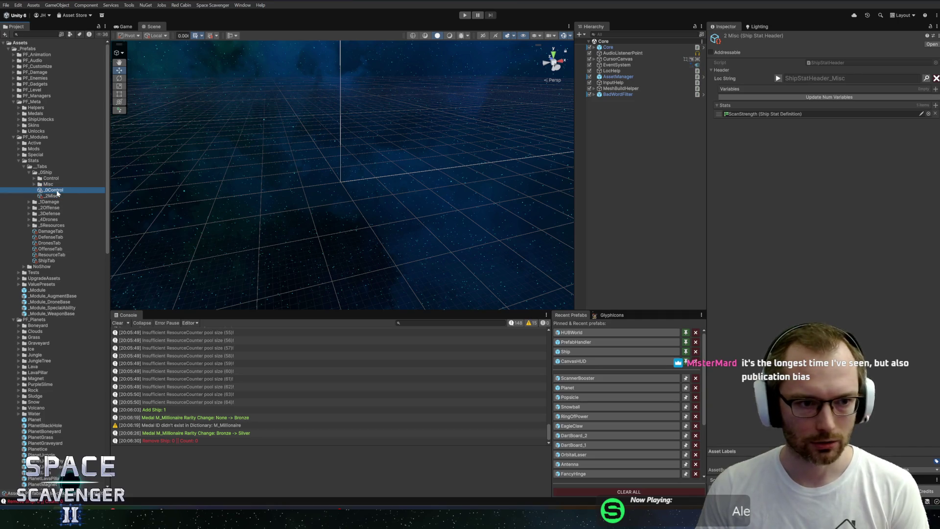
click(59, 196)
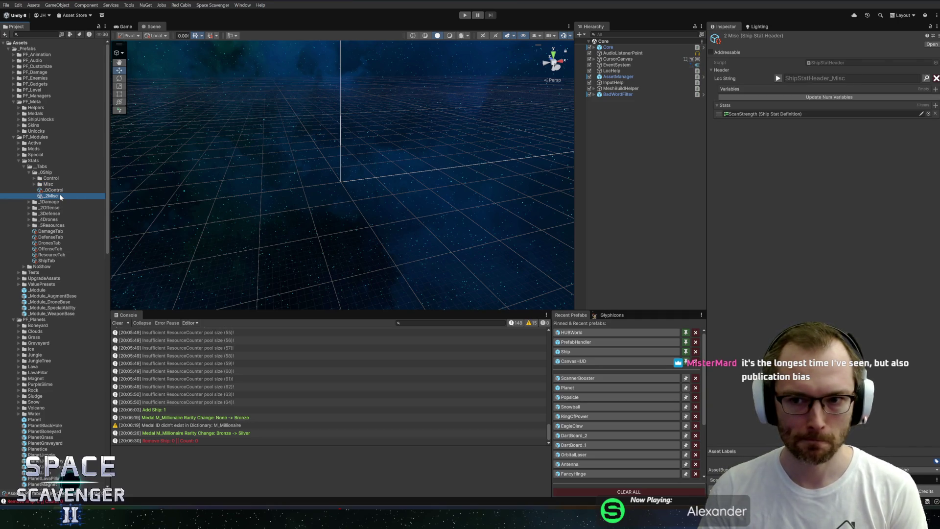
click(601, 317)
click(582, 316)
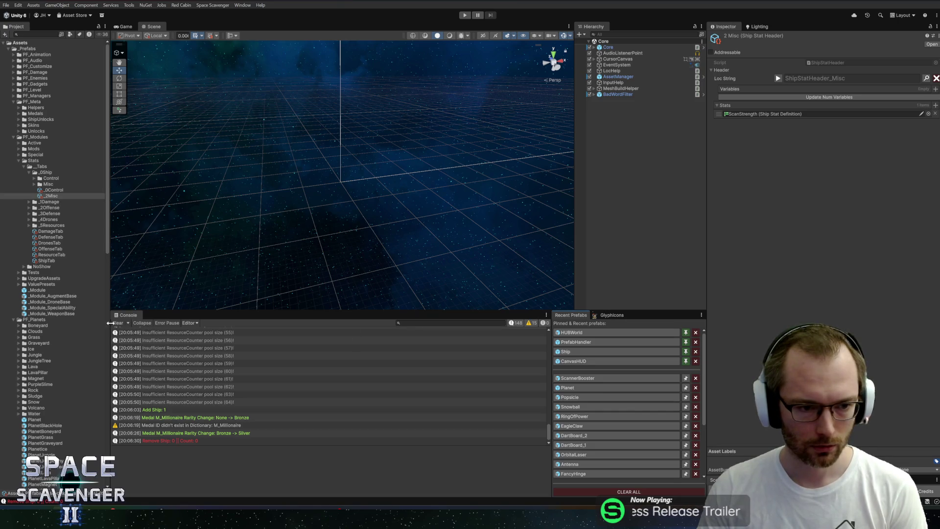
click(115, 324)
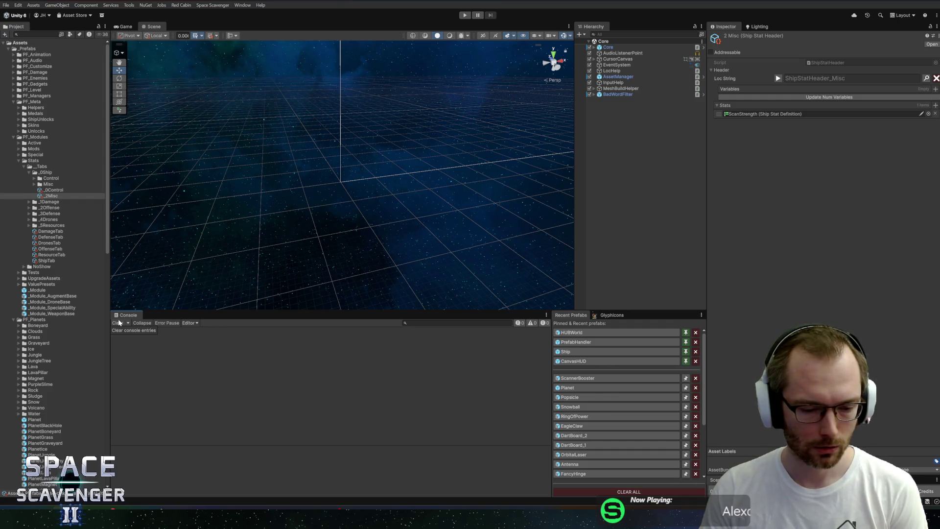
Open the ScannerBooster prefab from Recent Prefabs and preview its Module Name as Scan Booster
click(588, 380)
scroll(794, 294, down, 8)
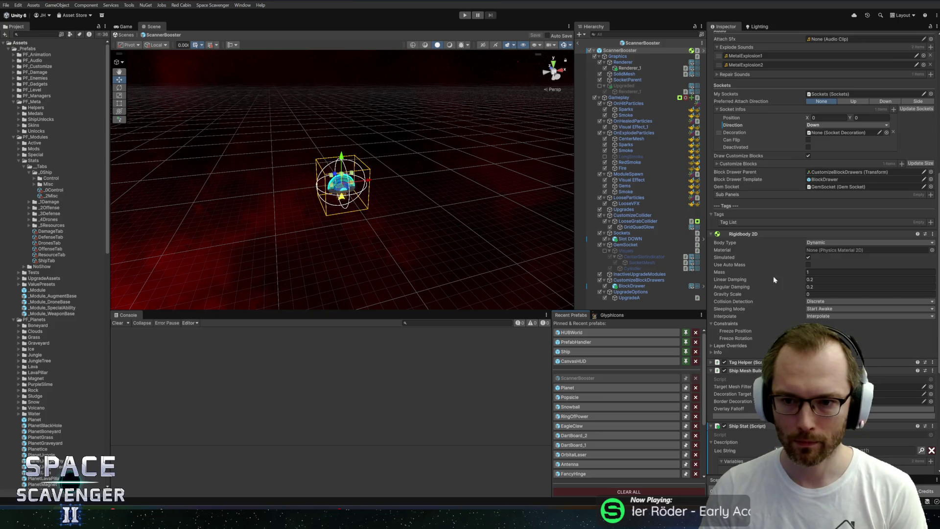
scroll(775, 280, down, 5)
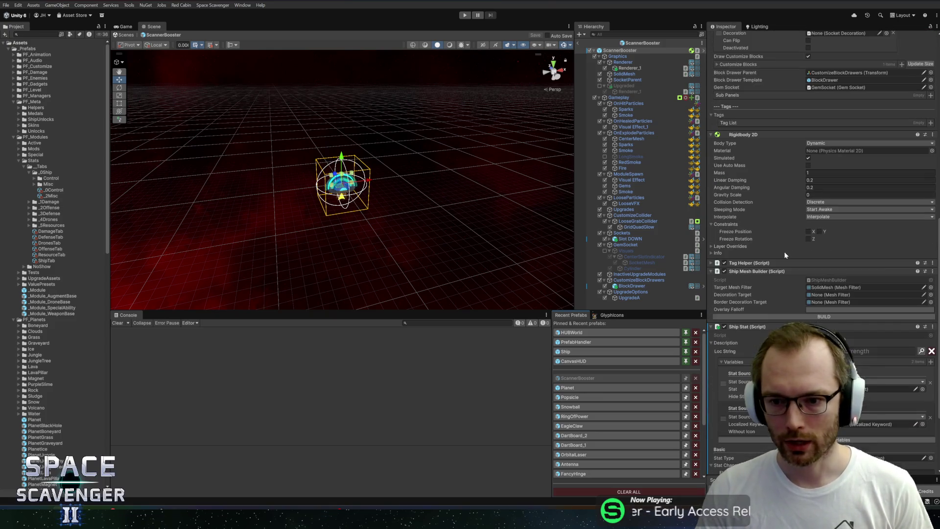
scroll(778, 235, up, 15)
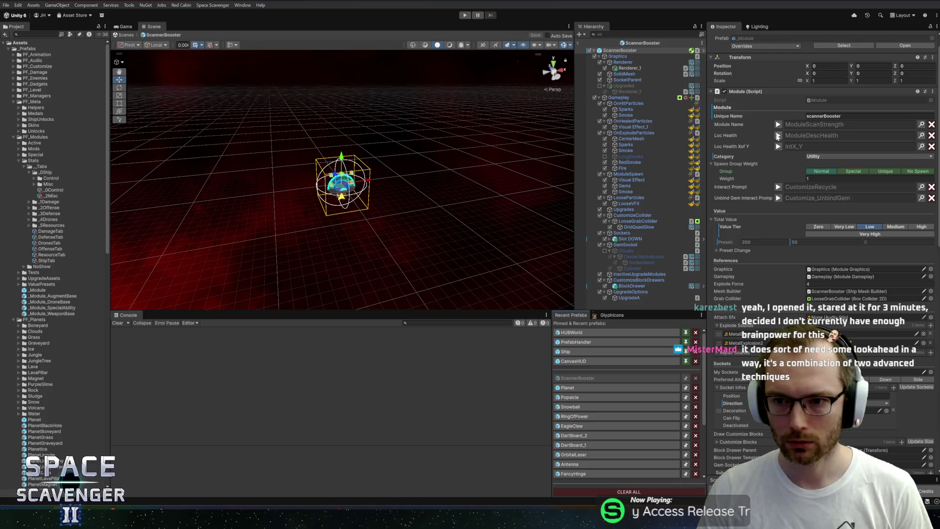
click(779, 125)
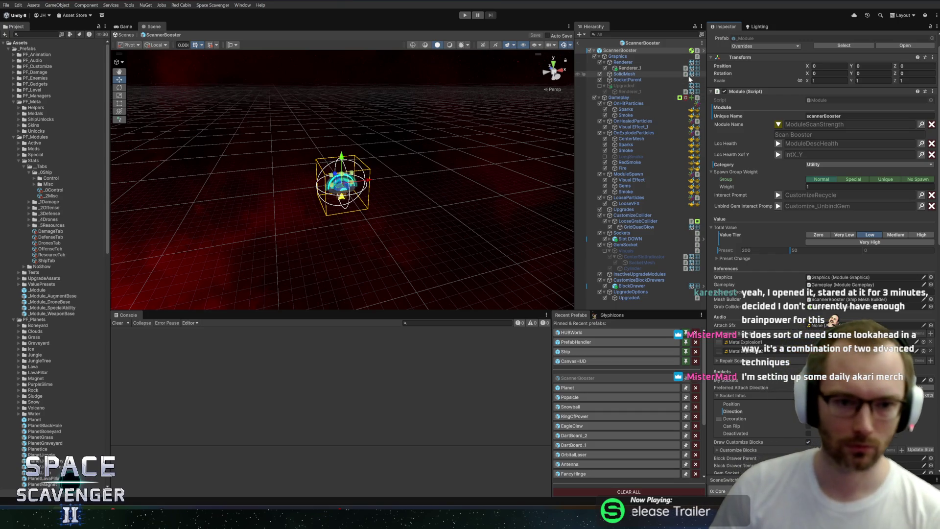
Frame ScannerBooster in the Scene view and orbit and zoom to a level front-on view
drag(499, 212, 453, 178)
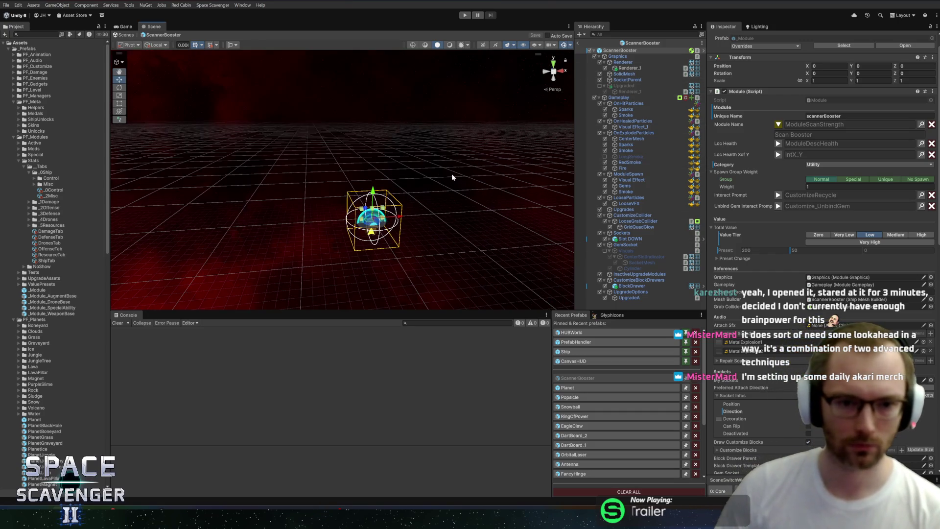
key(f)
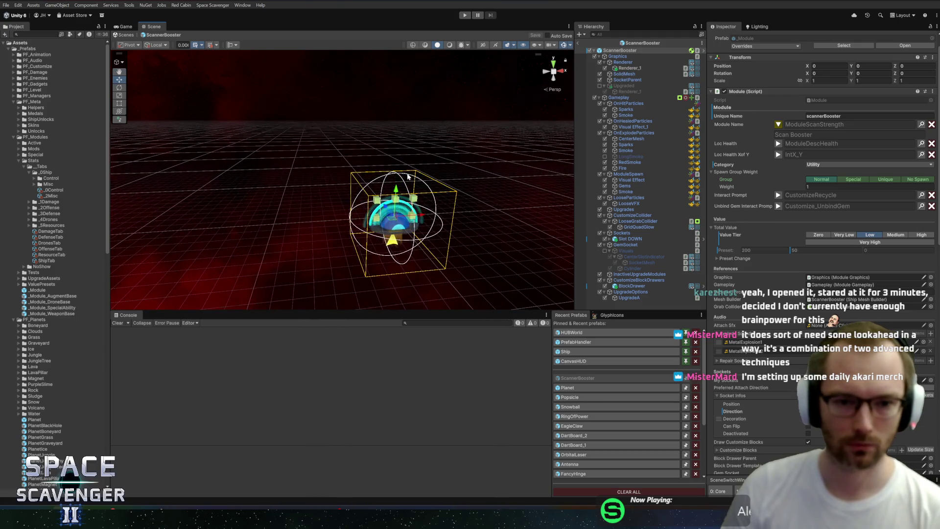
mouse_move(406, 126)
mouse_down()
mouse_move(402, 196)
mouse_move(418, 204)
mouse_move(412, 255)
mouse_up()
scroll(400, 205, up, 3)
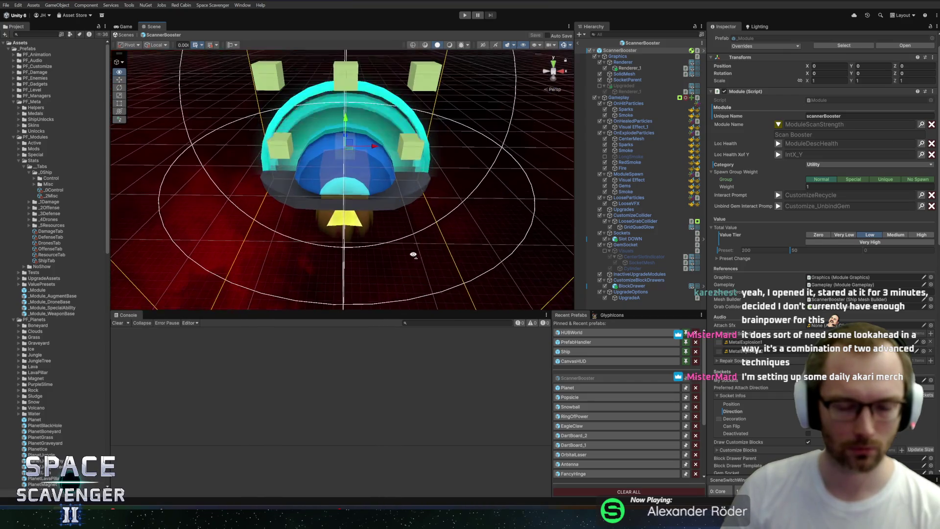
scroll(395, 194, down, 5)
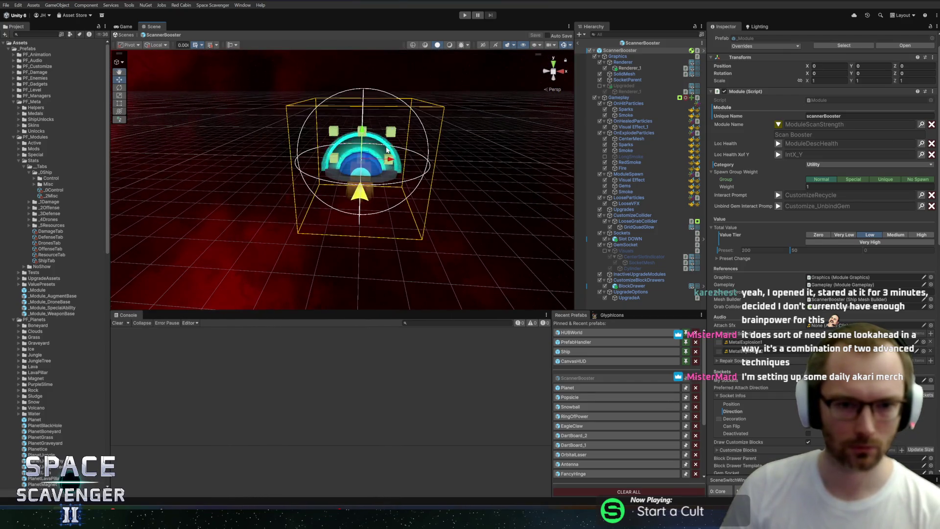
mouse_move(386, 148)
mouse_down()
mouse_move(406, 147)
mouse_move(414, 110)
mouse_up()
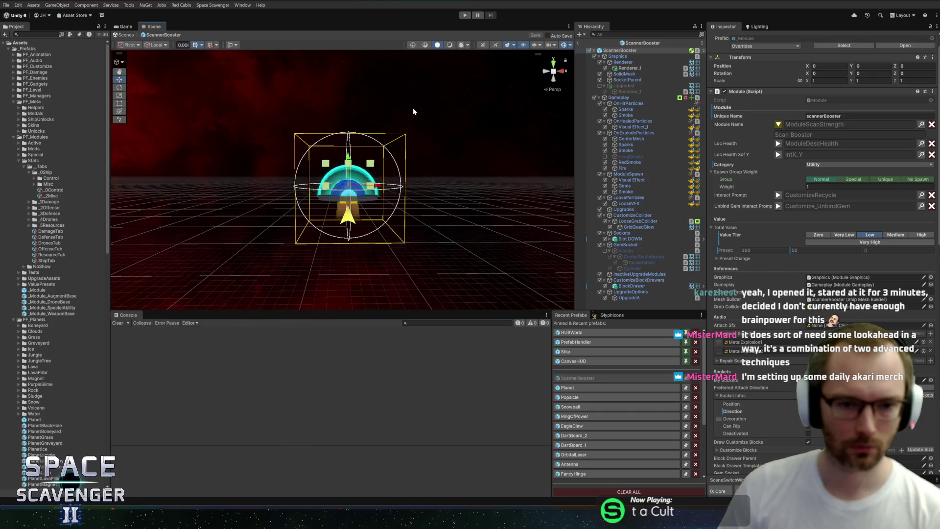
scroll(416, 122, up, 8)
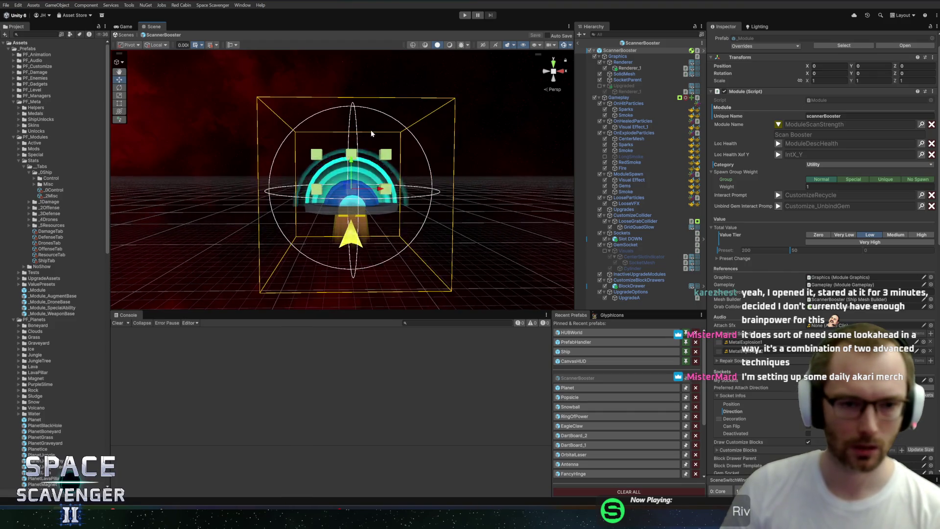
scroll(418, 130, up, 2)
scroll(401, 135, down, 3)
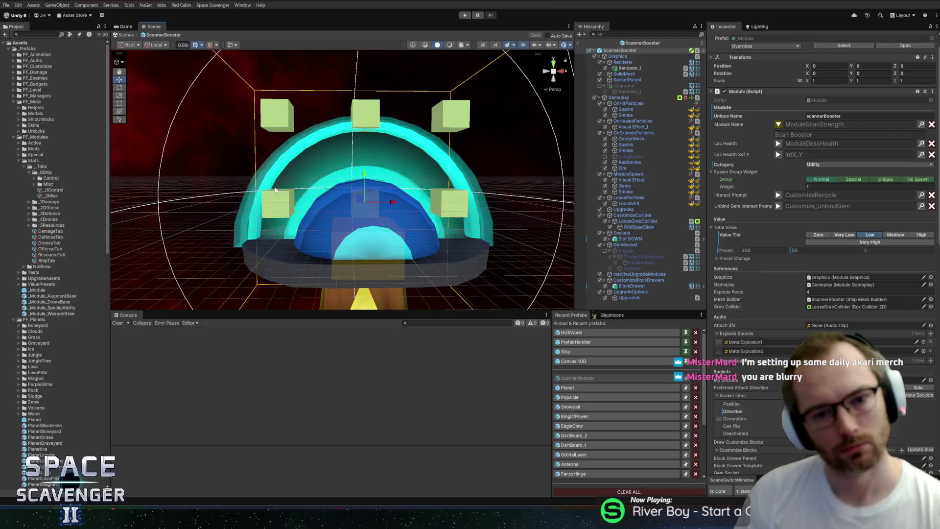
scroll(365, 197, down, 6)
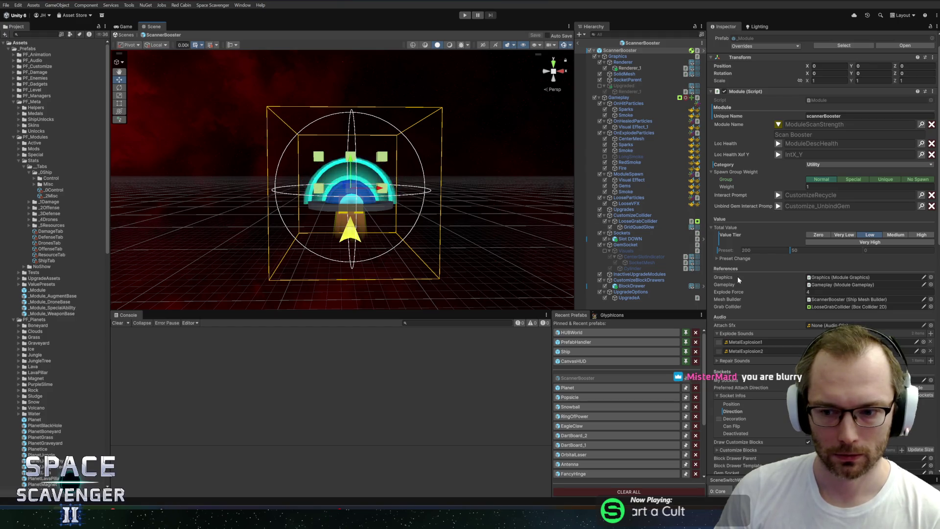
Toggle the Ship Stat description preview, ping the ScannerBooster asset, enlarge the scene view, and exit prefab mode
scroll(737, 276, down, 15)
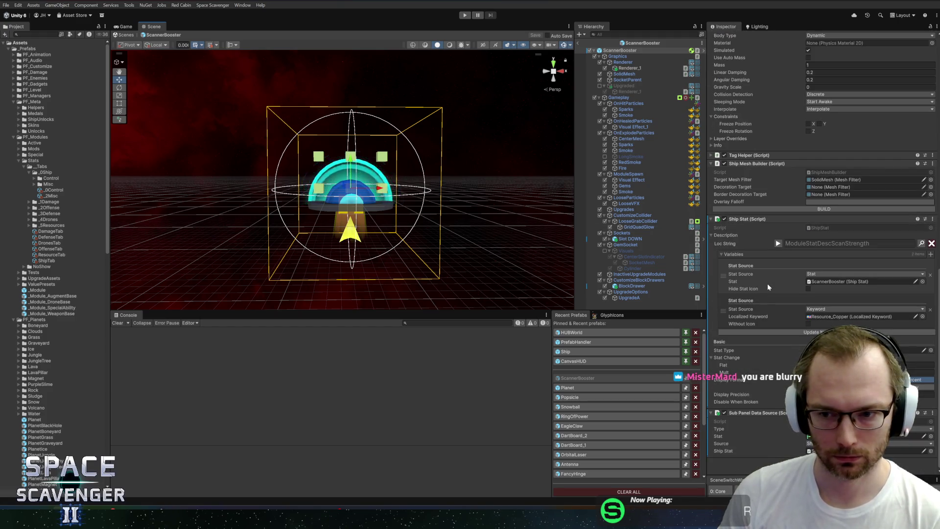
click(779, 243)
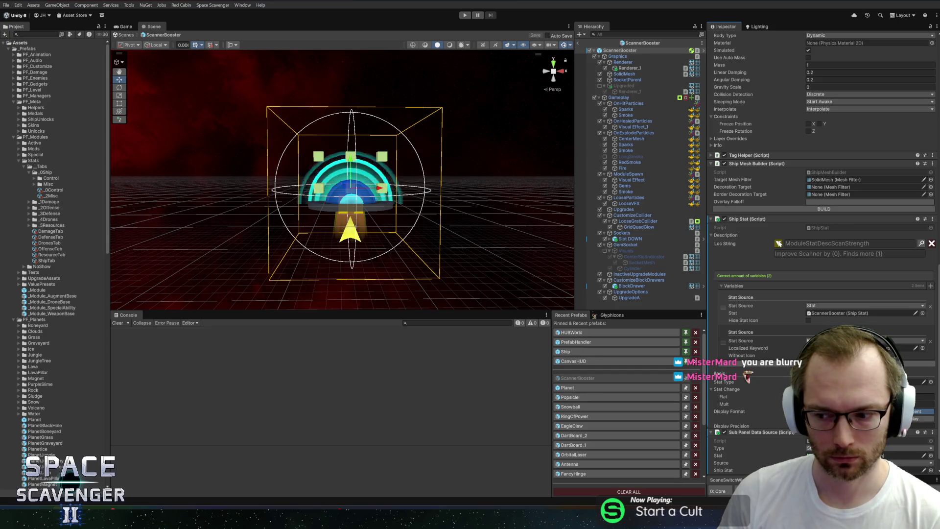
click(779, 243)
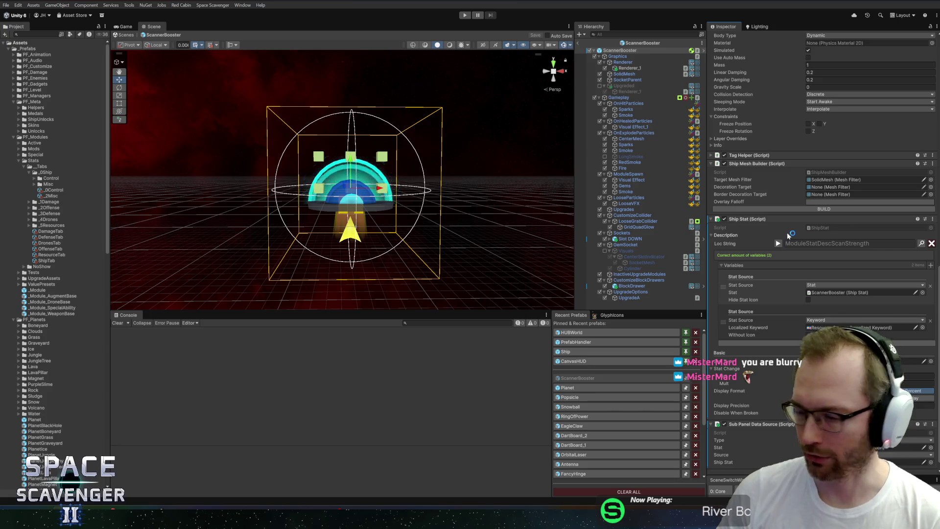
click(643, 42)
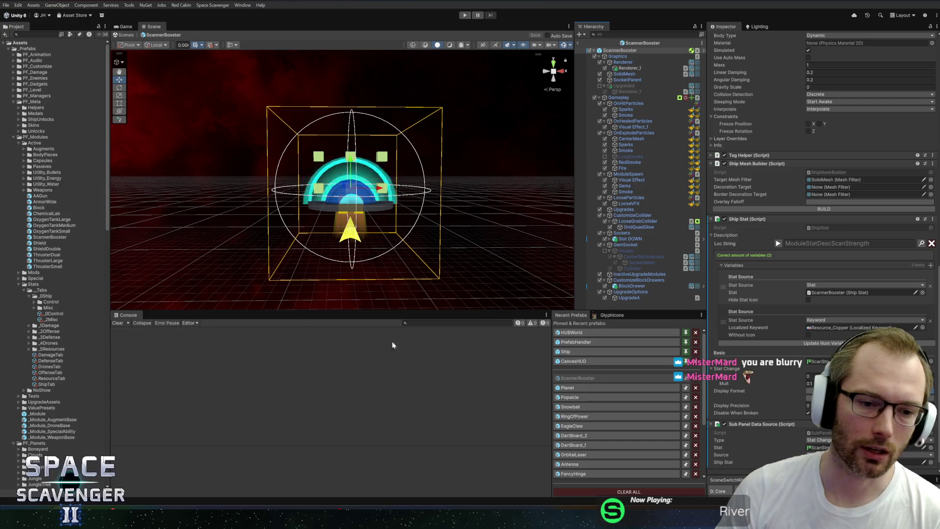
drag(381, 312, 381, 333)
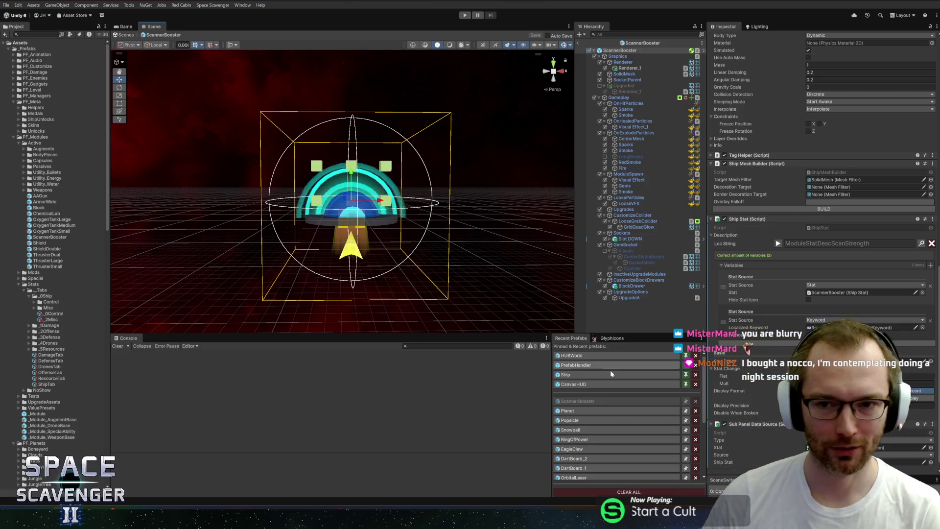
click(579, 43)
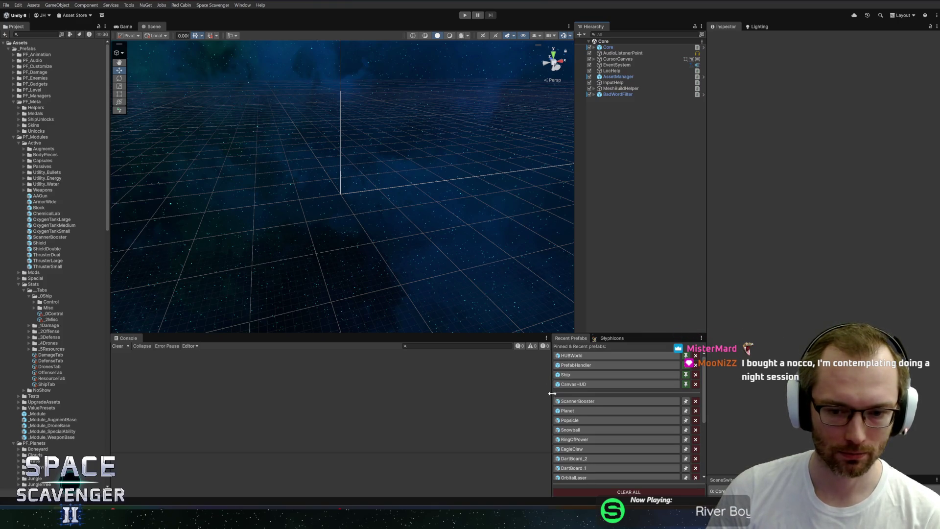
drag(552, 394, 556, 394)
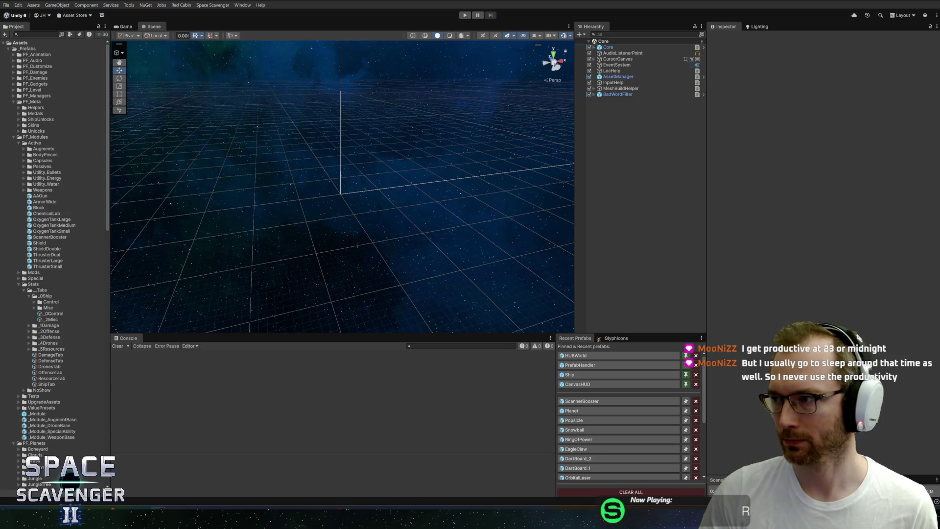
key(alt+Tab)
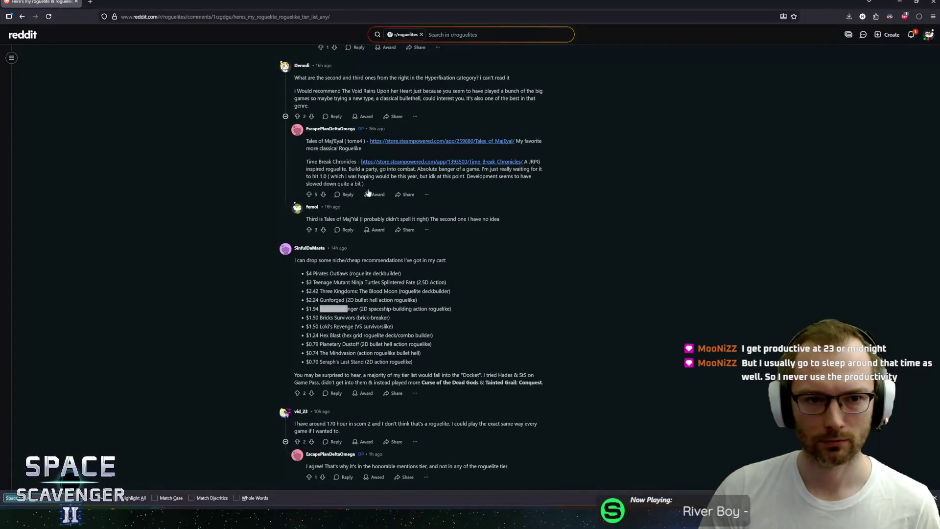
Scroll the roguelite tier-list thread and find 'Space Scave' in a commenter's cheap-picks list
scroll(385, 196, up, 15)
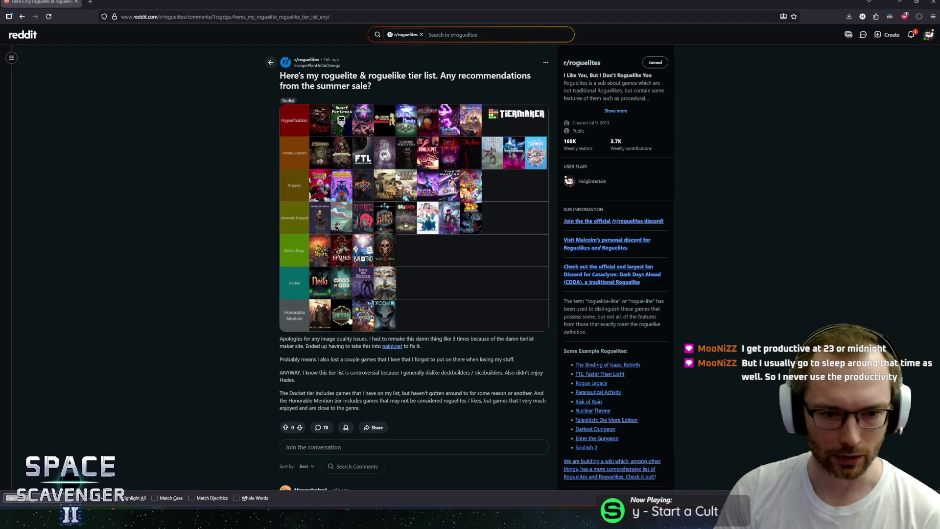
scroll(269, 321, down, 5)
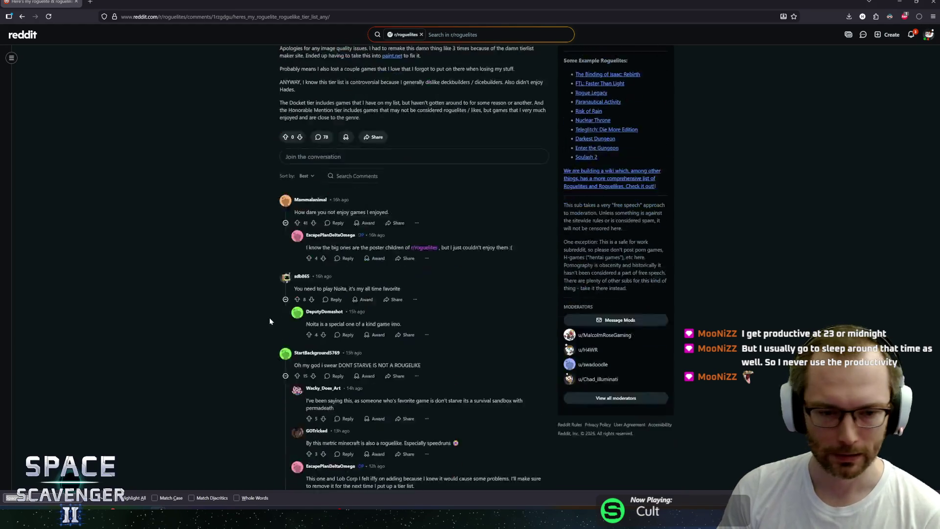
scroll(263, 320, down, 15)
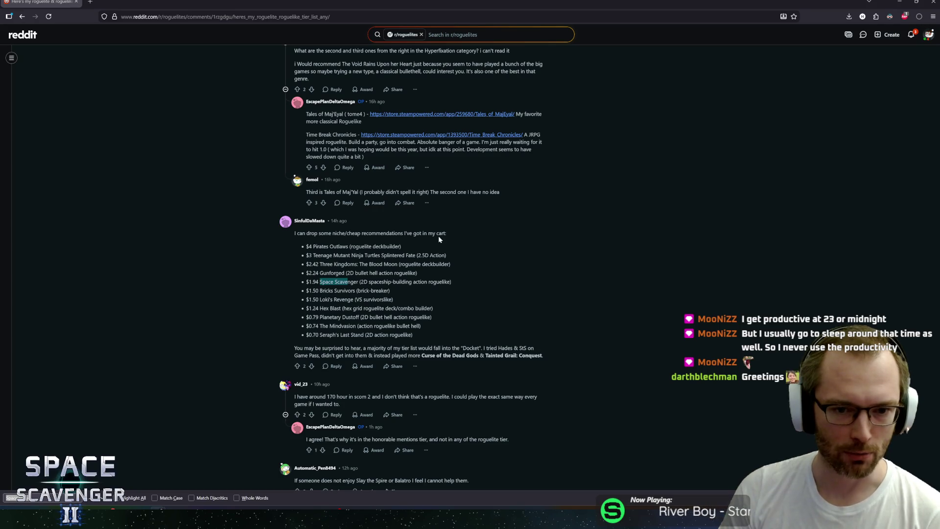
mouse_move(307, 282)
mouse_down()
mouse_move(452, 282)
mouse_move(307, 282)
mouse_up()
scroll(378, 275, down, 4)
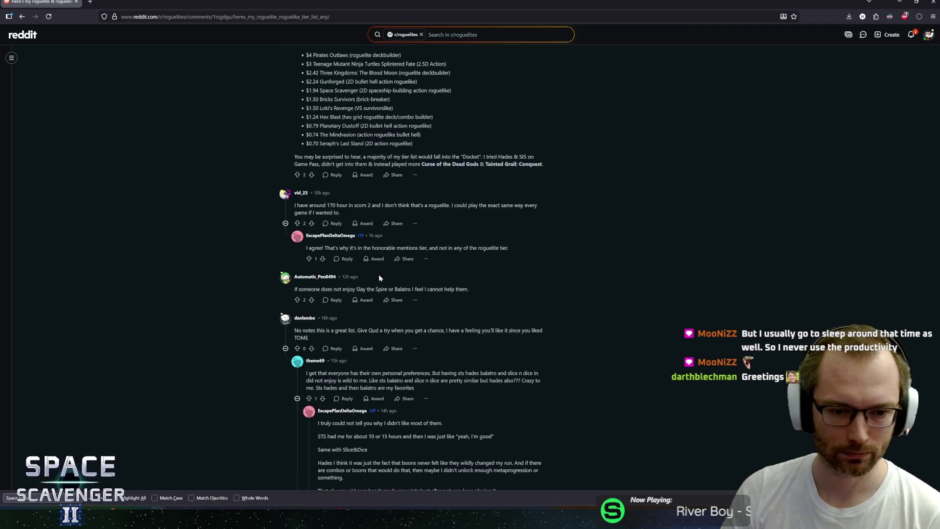
scroll(378, 274, up, 3)
click(101, 498)
key(Return)
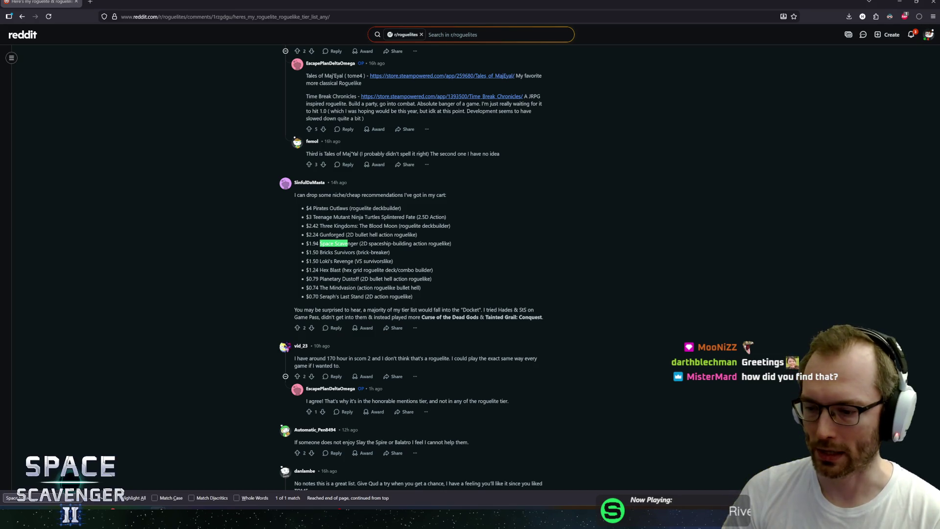
Upvote the cheap-roguelikes comment to 3, then return to Unity with a slightly taller scene view
scroll(225, 267, down, 3)
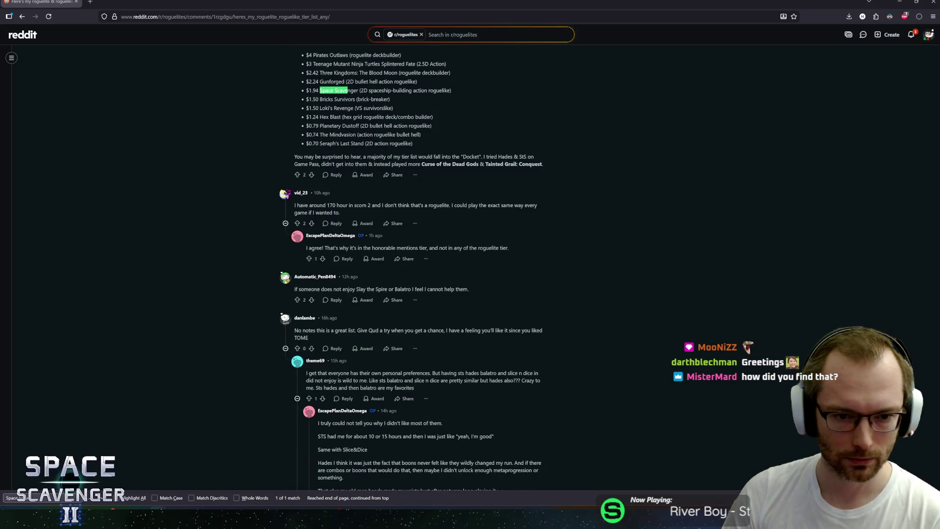
scroll(253, 274, down, 9)
scroll(252, 262, down, 15)
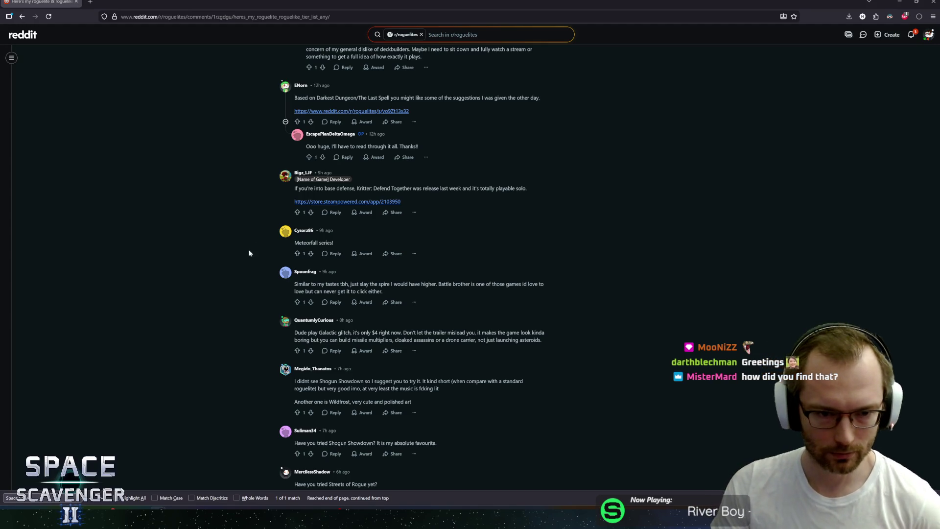
scroll(249, 248, up, 20)
scroll(253, 170, down, 15)
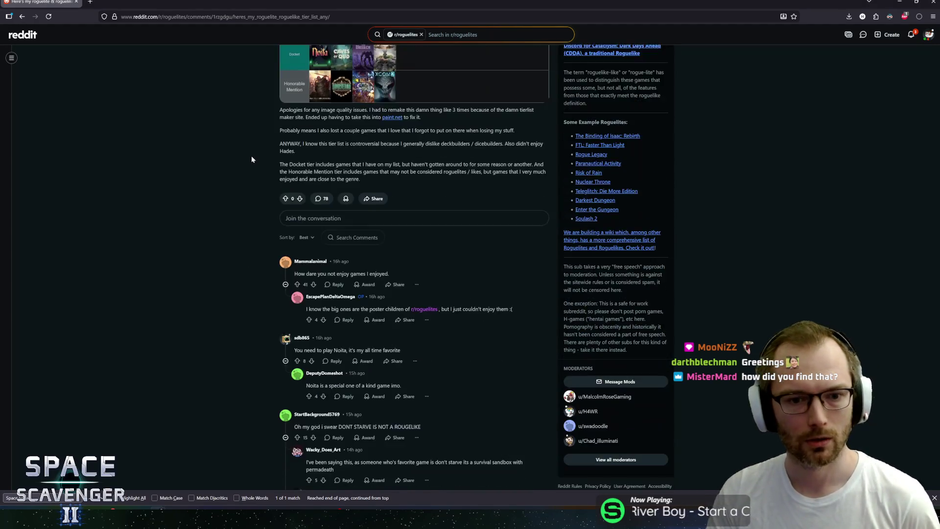
click(297, 367)
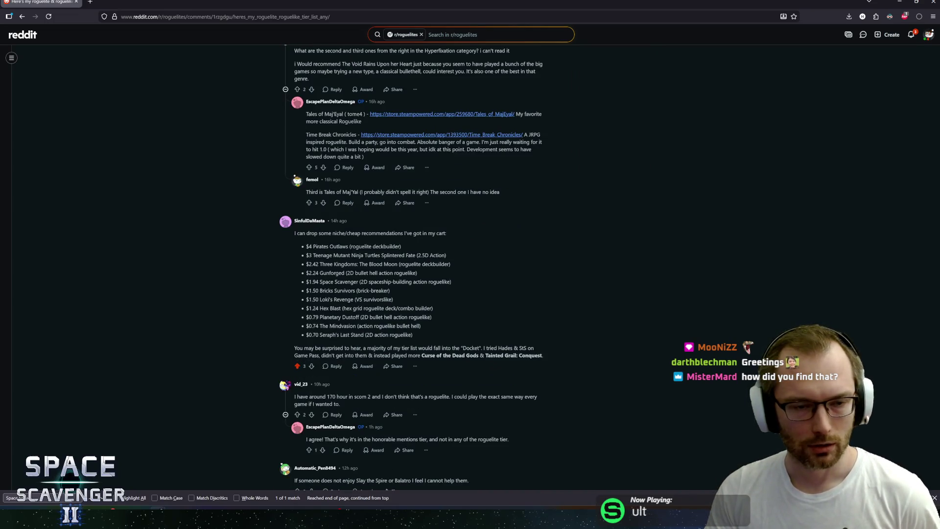
key(alt+Tab)
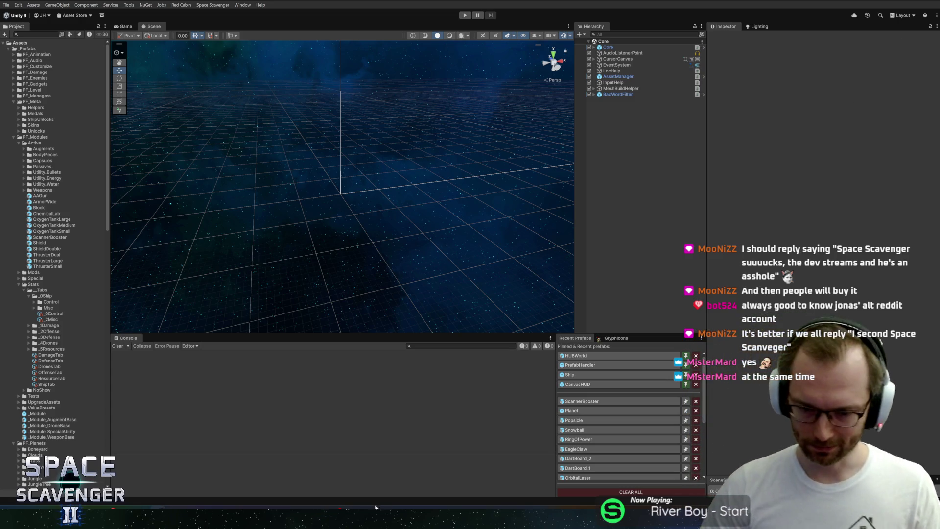
drag(353, 333, 353, 338)
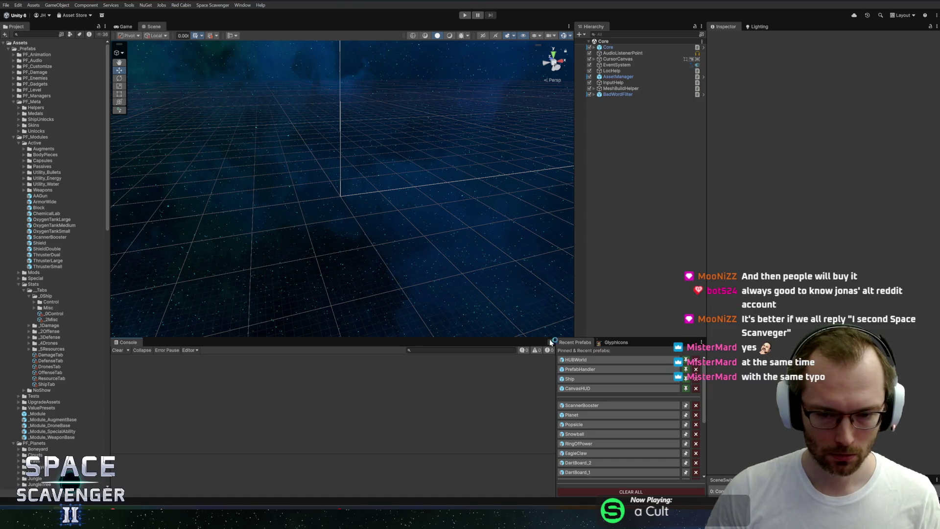
Commit the 14 changed files to master with summary 'Scan Strength stat changed to Percentage'
click(81, 508)
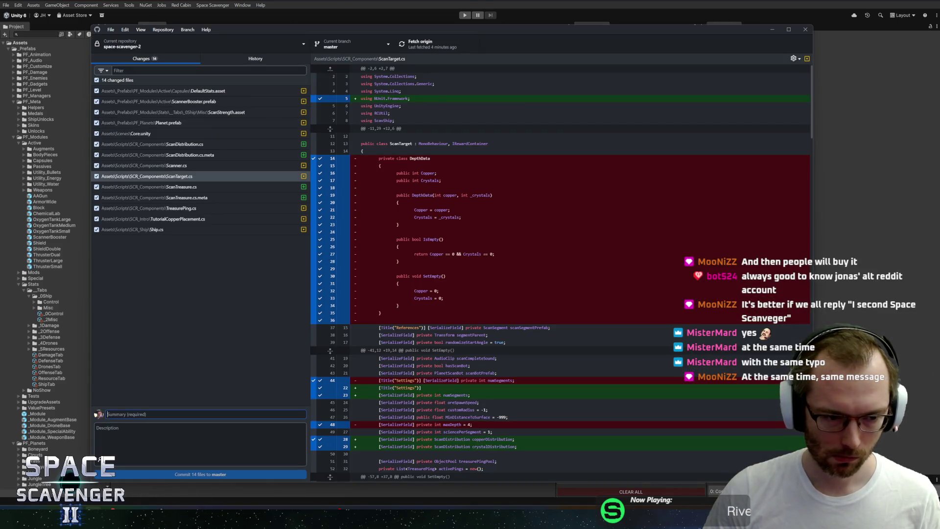
text(Scan Strength)
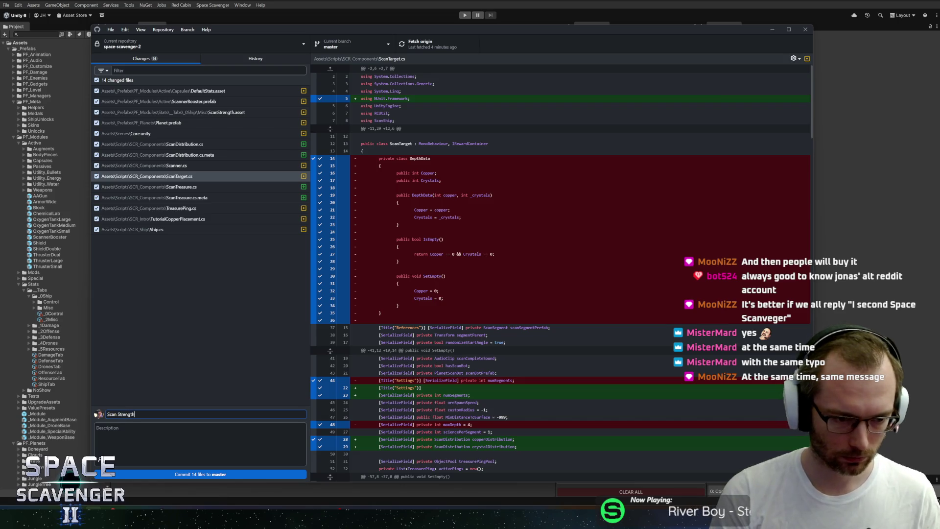
text( changed )
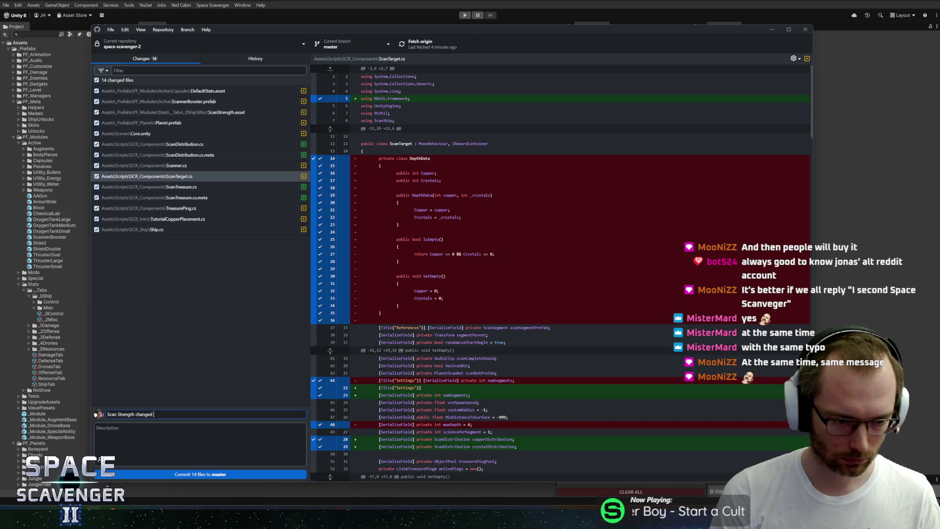
text(stat)
key(End)
text(to)
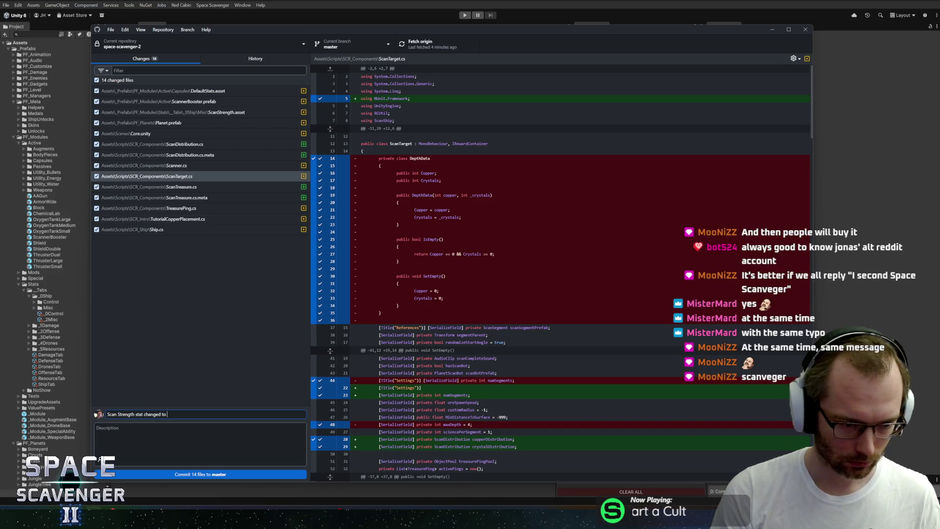
text( percentage)
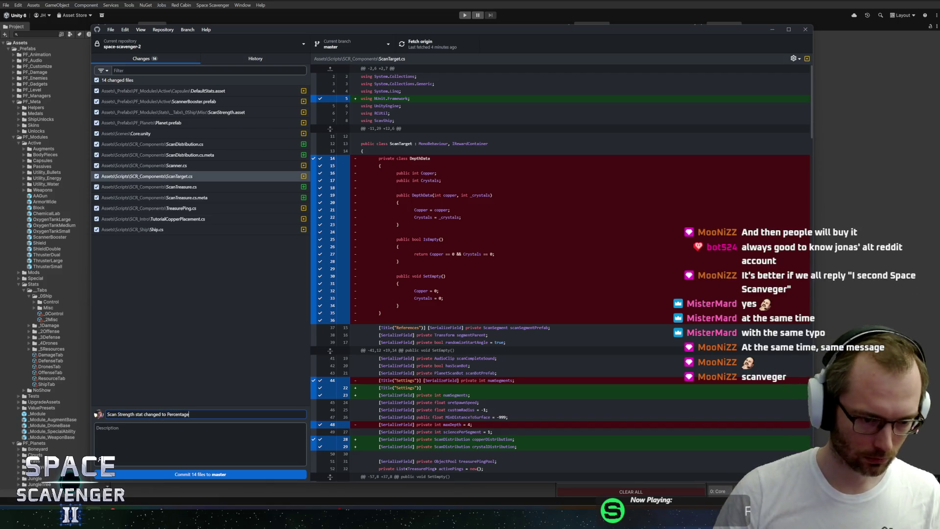
key(alt+Tab)
scroll(48, 313, down, 15)
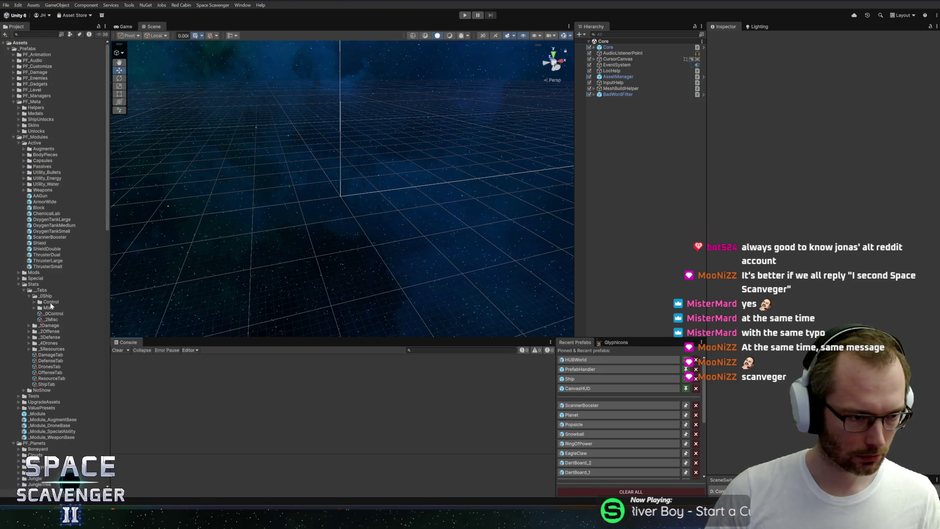
Select ScanStrength in Stats/_Tabs/_0Ship/Misc and search 'scanstrength_' in the Localization Editor
scroll(51, 296, up, 9)
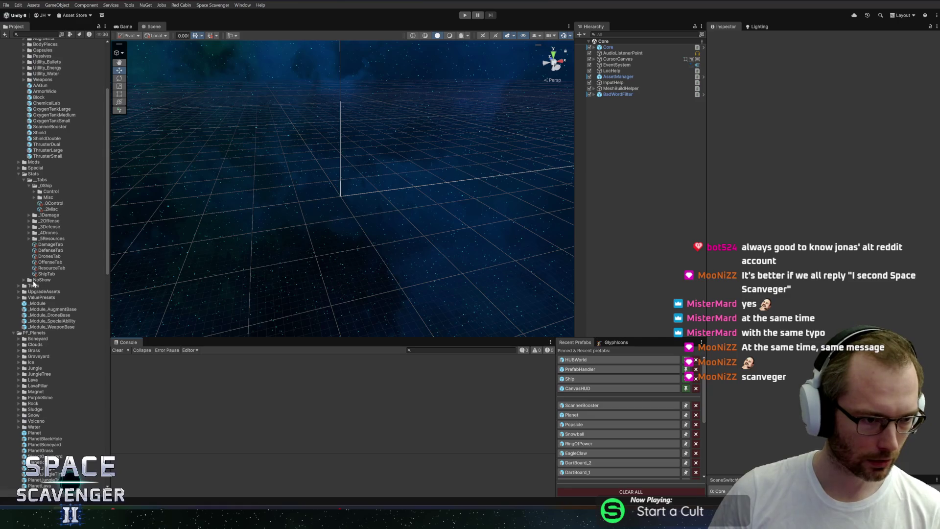
click(34, 244)
click(48, 216)
click(57, 197)
double_click(57, 197)
click(59, 202)
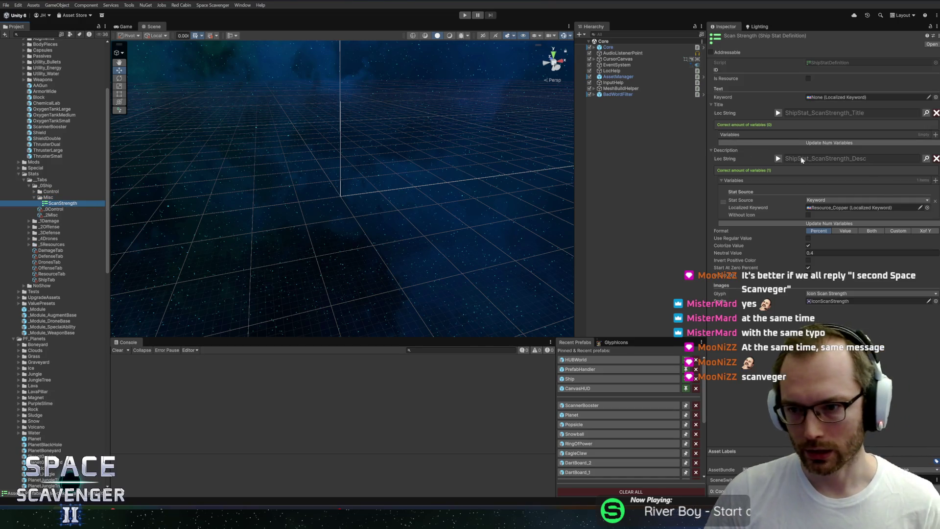
click(926, 158)
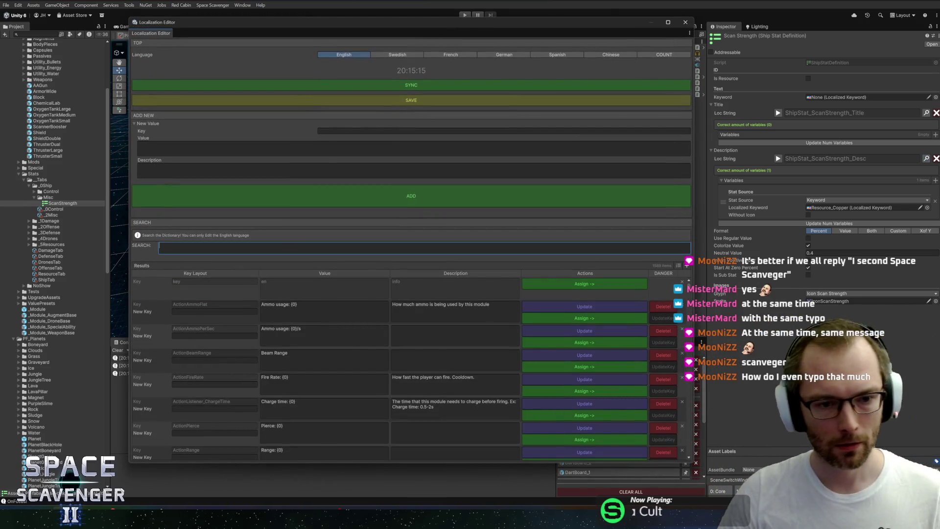
text(scanstrength)
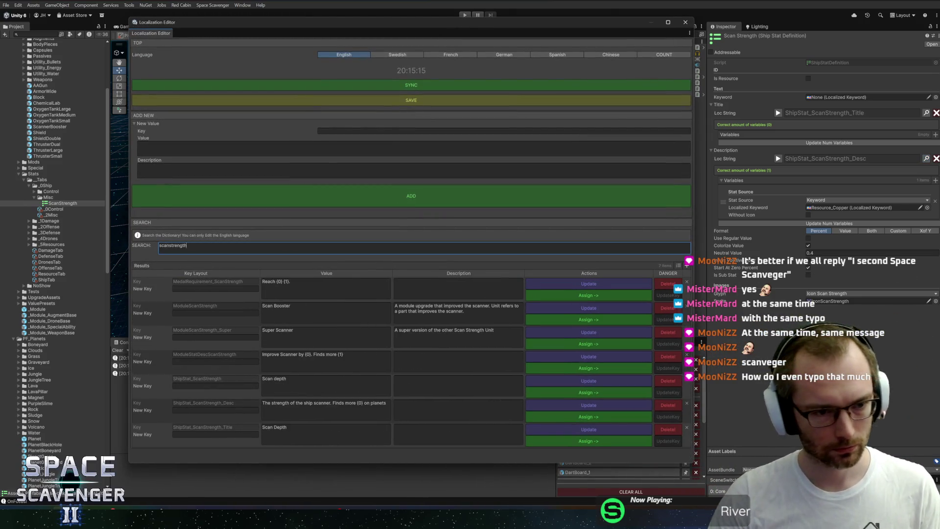
text(_)
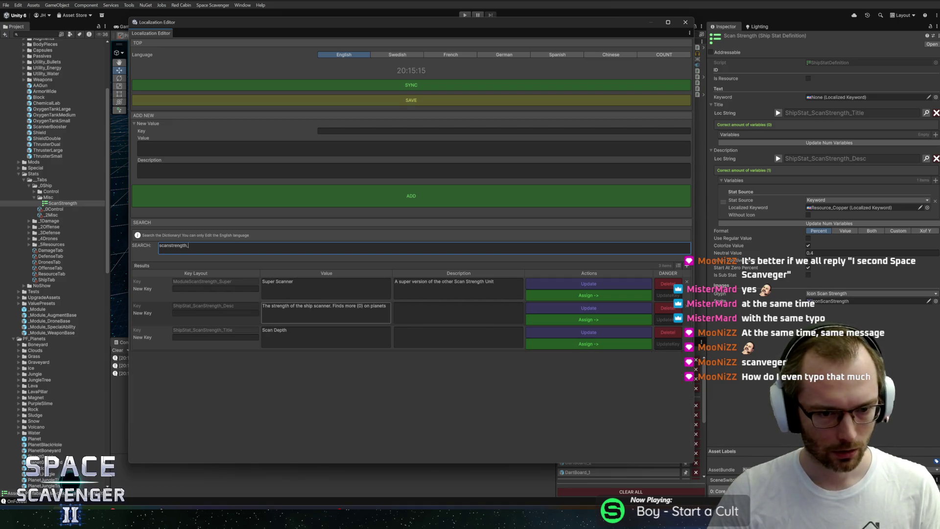
Reword ShipStat_ScanStrength_Desc to '…finds more {0} and can also find other treasures.', then close the editor
click(379, 306)
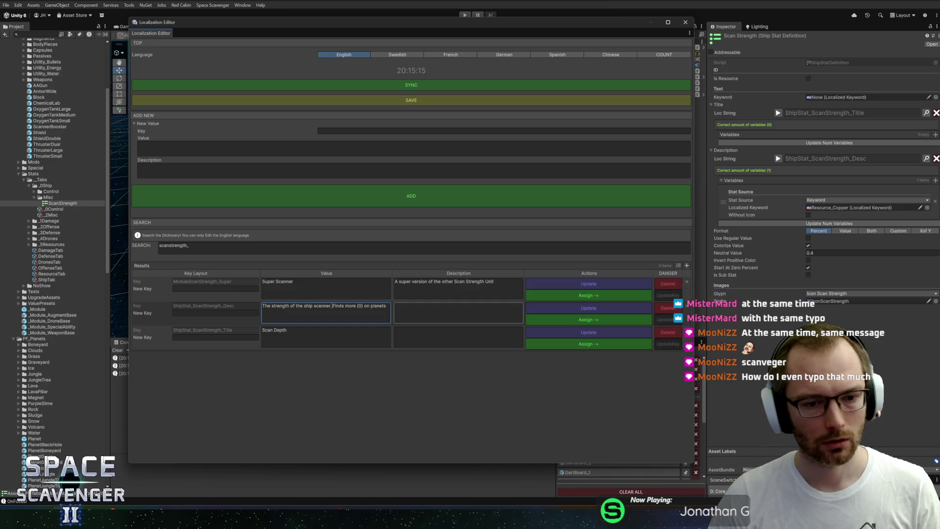
text(. A be)
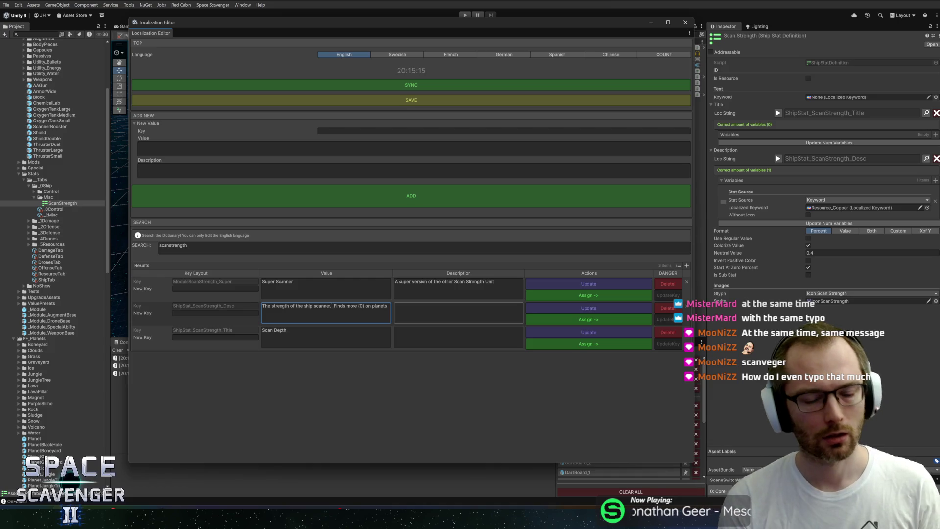
text(tter scanner f)
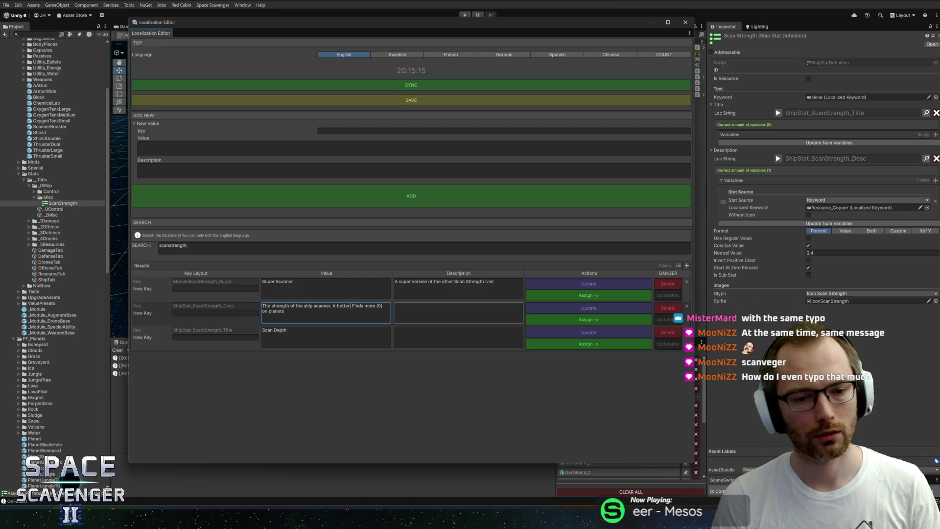
text(inds more copper)
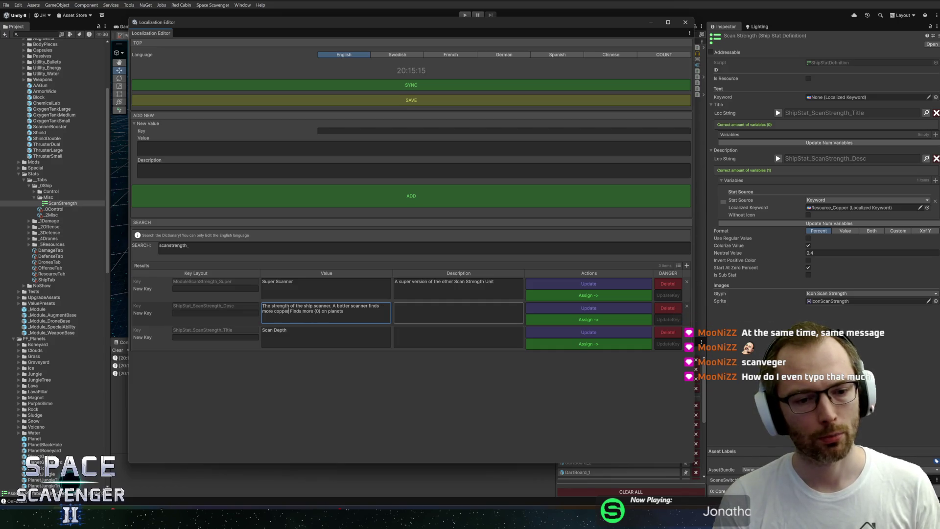
key(BackSpace)
key(BackSpace)
key(BackSpace)
text({)
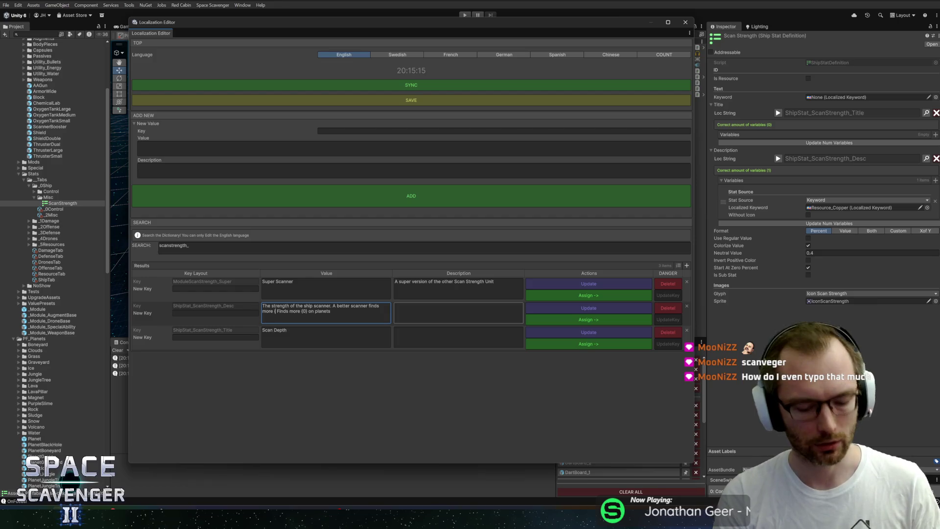
text(0})
key(shift+End)
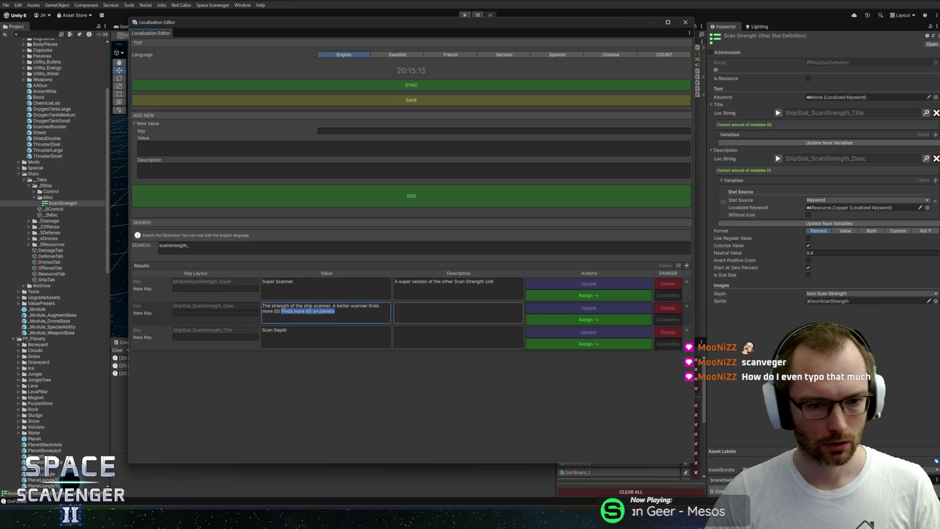
text(and can also f)
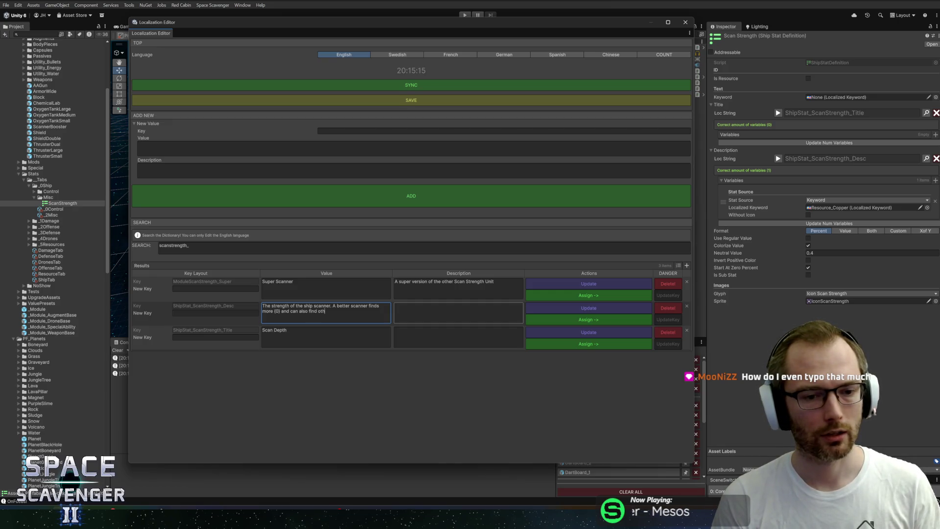
text(asures.)
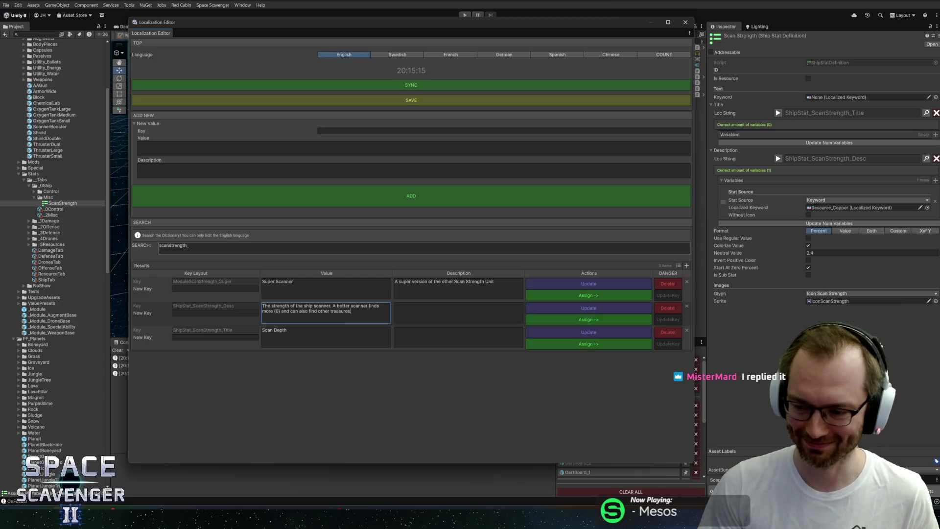
click(543, 312)
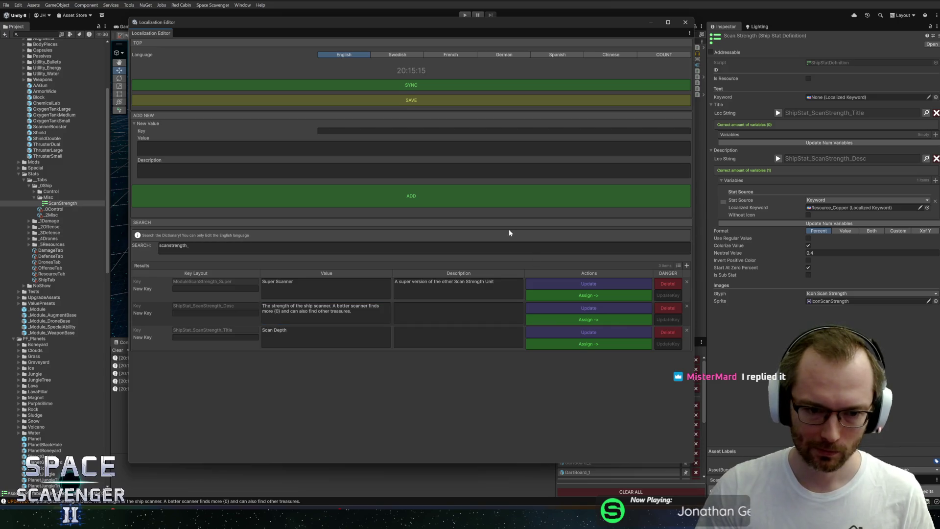
click(684, 23)
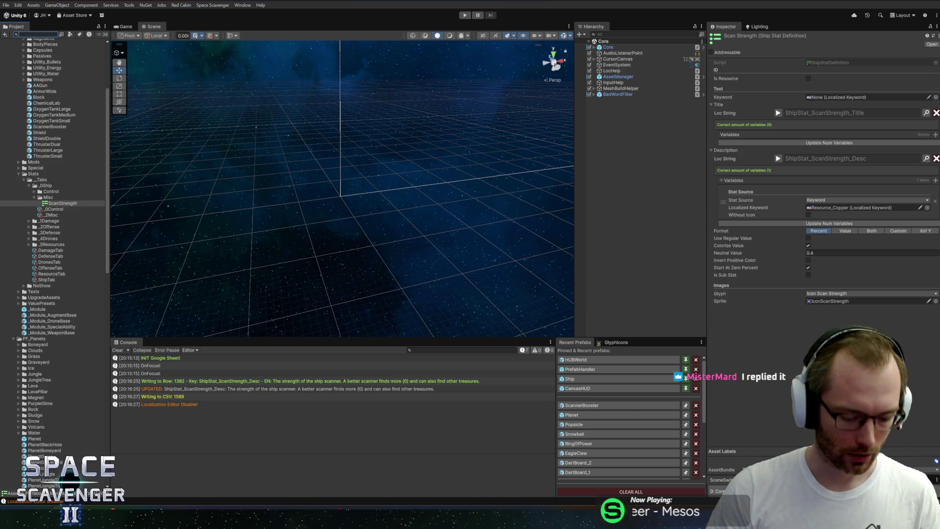
Find the TreasurePing prefab by searching 'ping' in the Project window and open it in Prefab Mode
text(ping)
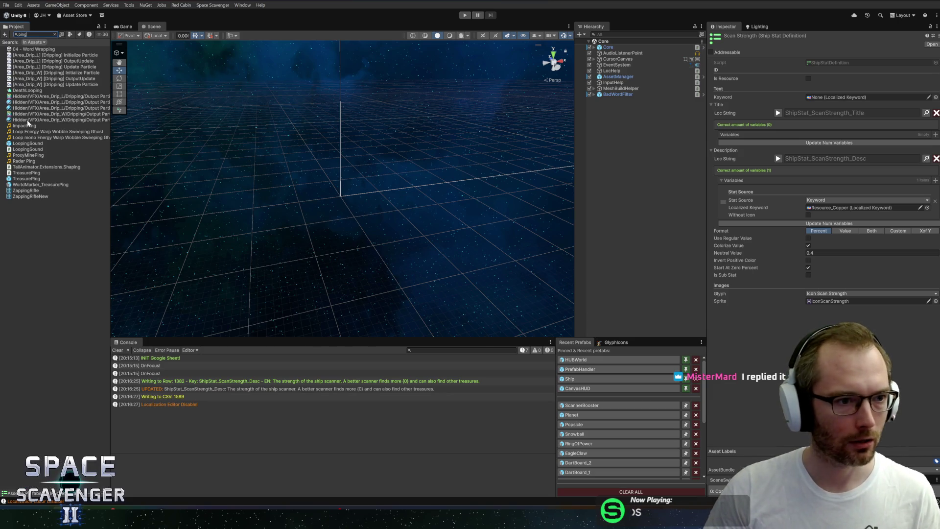
click(16, 179)
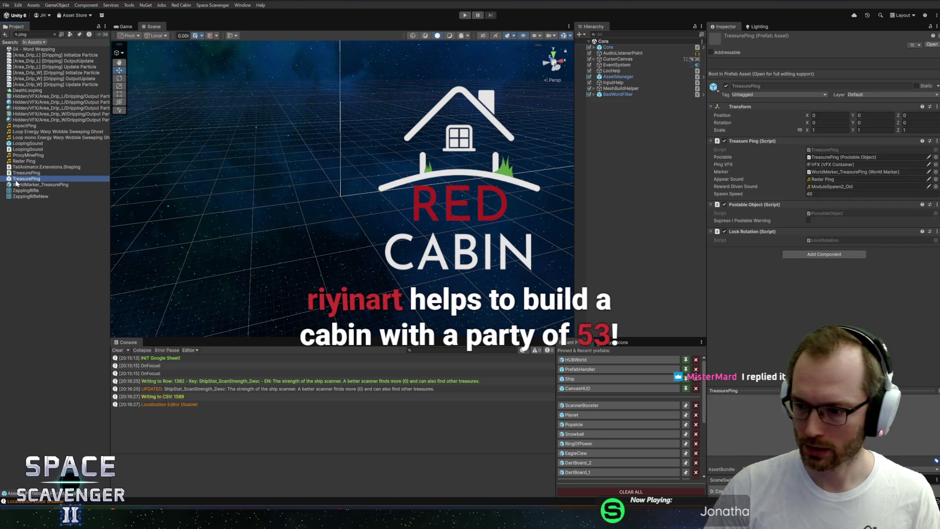
double_click(17, 179)
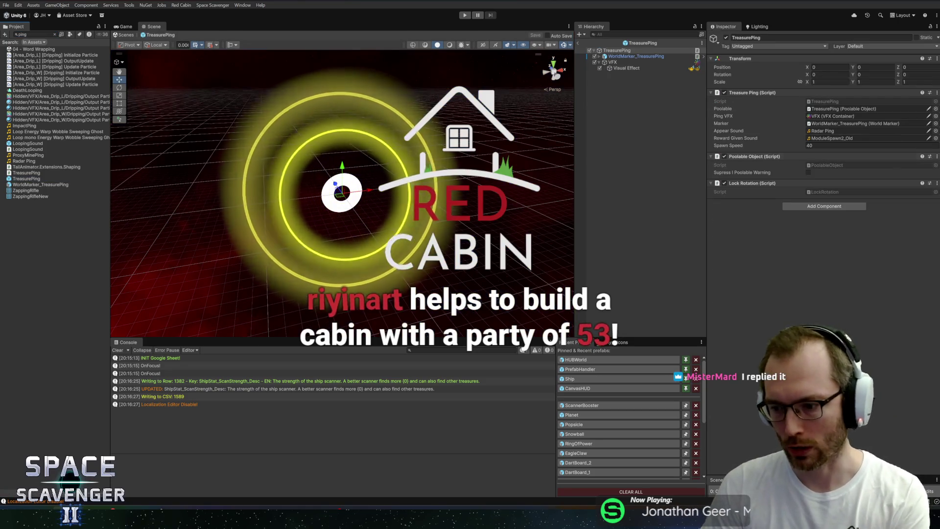
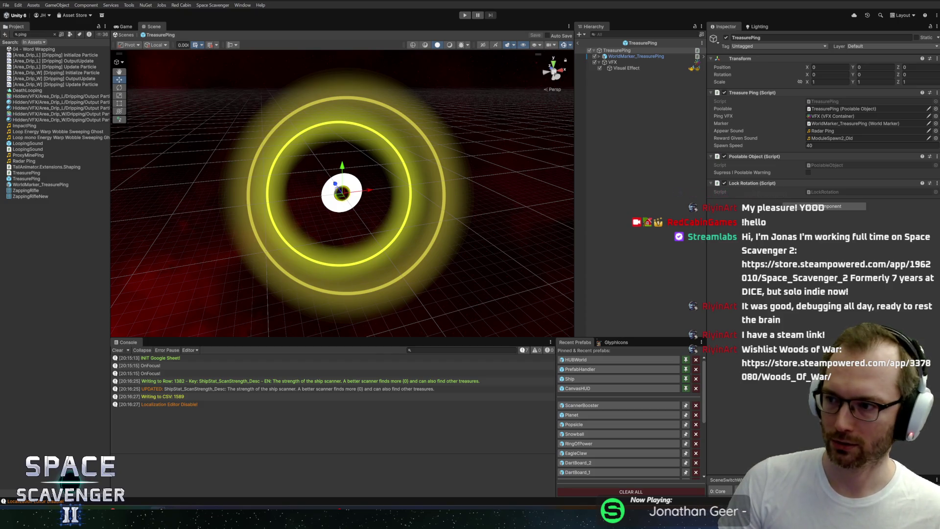
Switch to the Woods Of War Steam store page and start its gameplay trailer
key(alt+Tab)
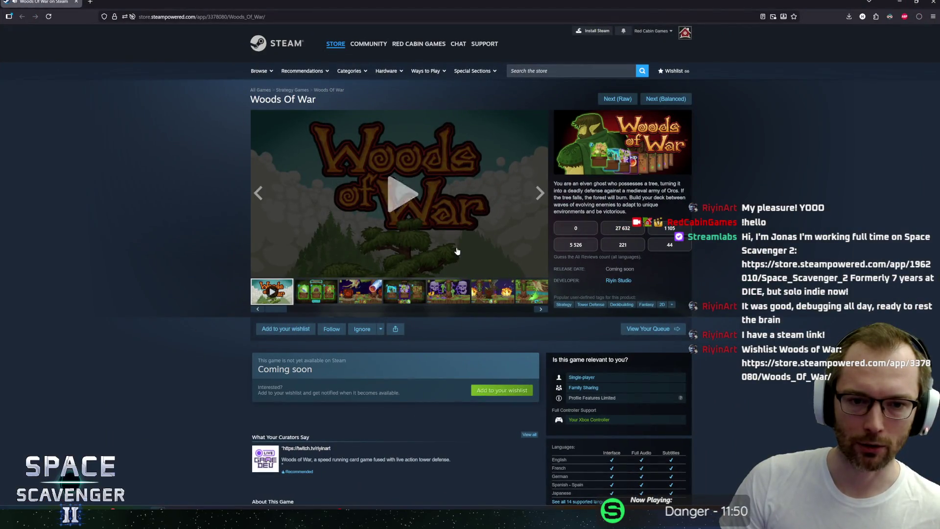
click(402, 193)
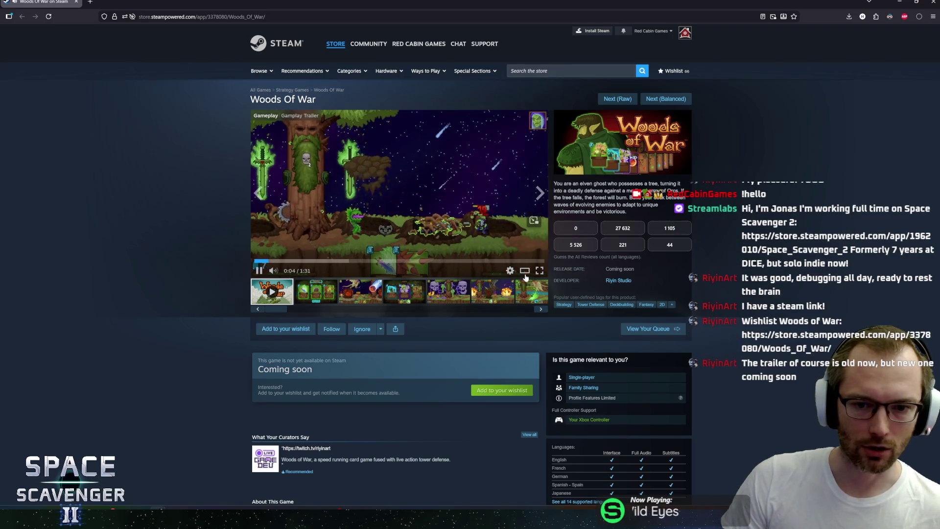
Enlarge the Woods Of War trailer in the full viewer and move it to 0:37
click(524, 274)
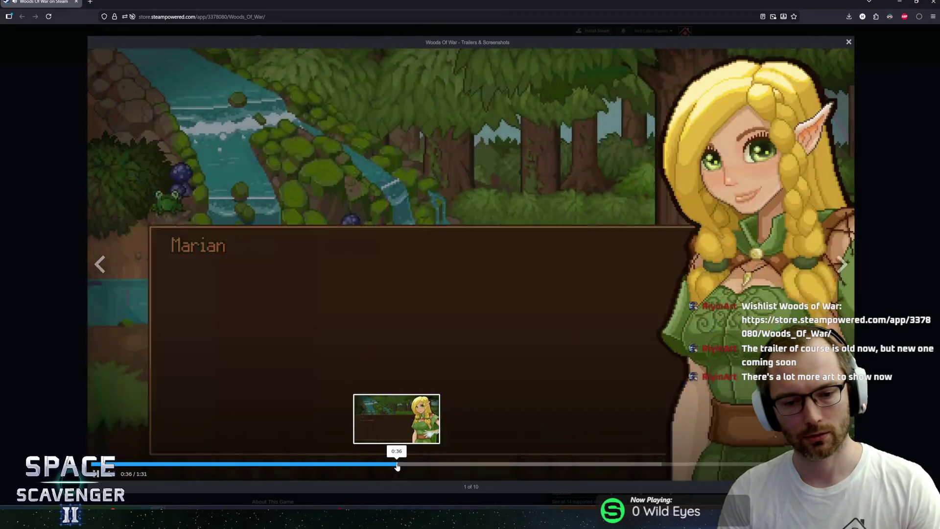
click(399, 465)
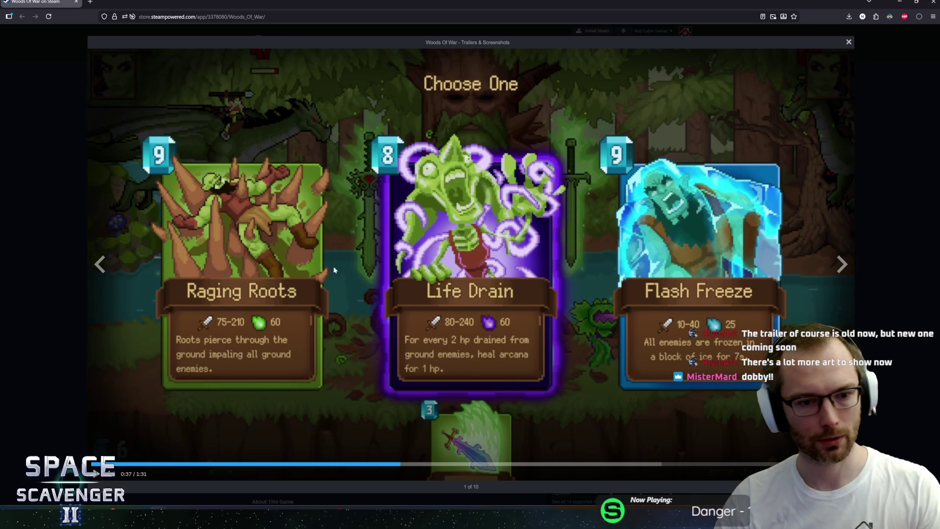
click(519, 245)
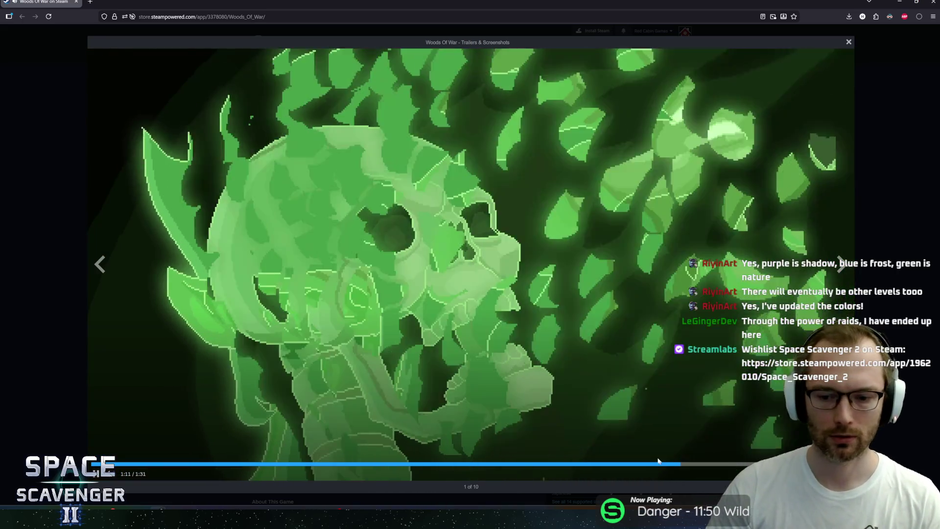
click(657, 463)
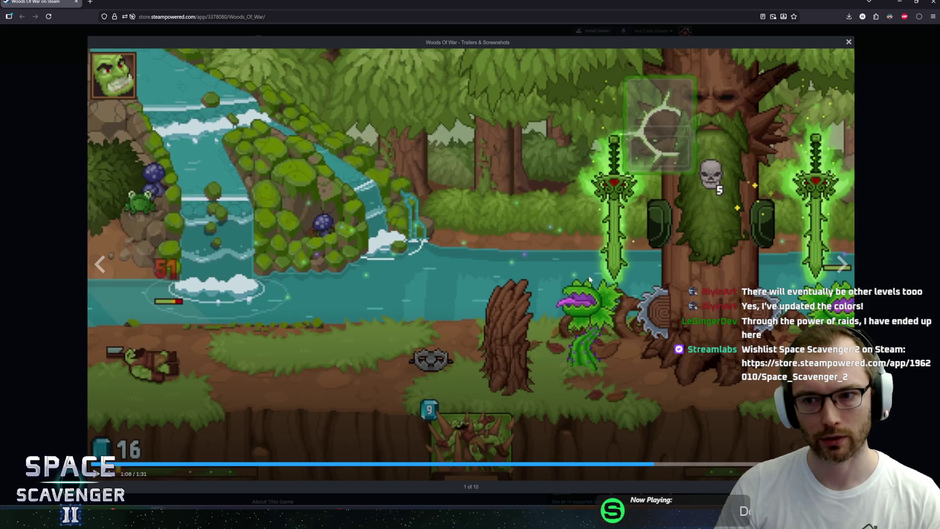
click(531, 254)
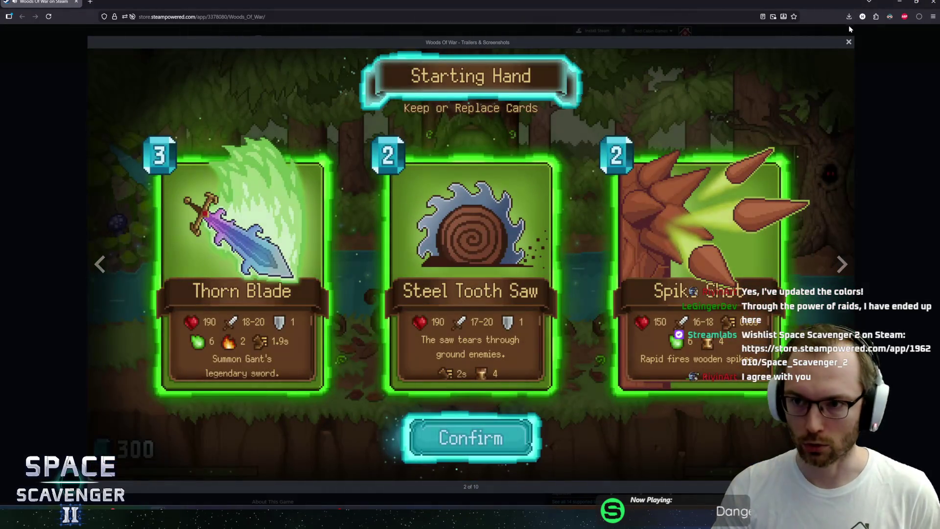
click(849, 43)
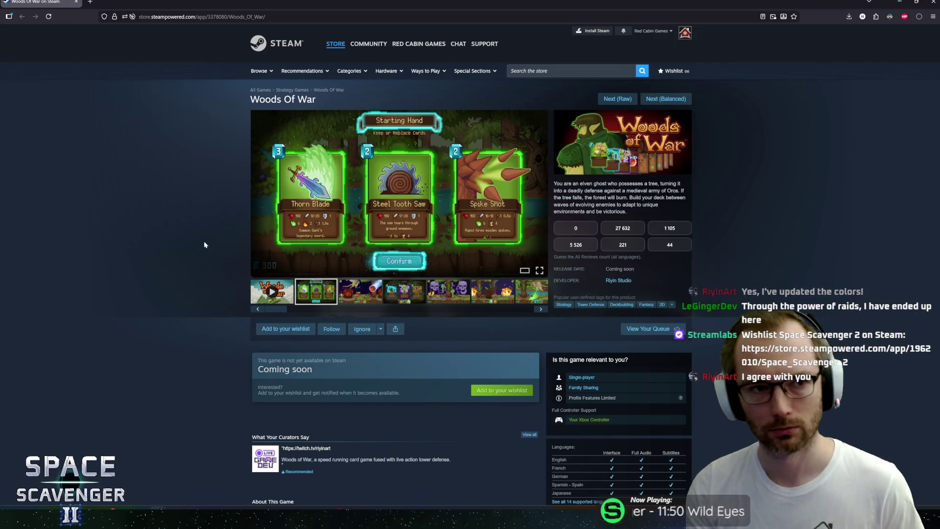
Return to the Unity Editor with the TreasurePing prefab open
key(alt+Tab)
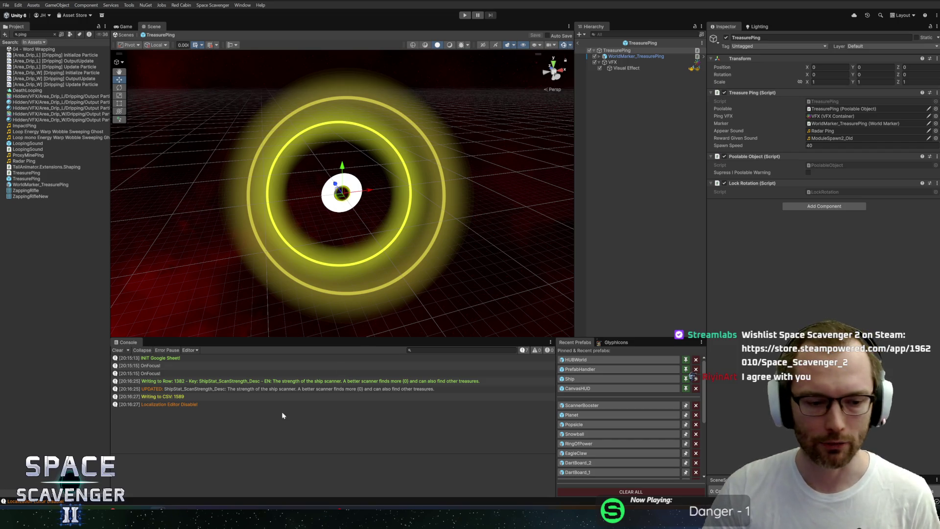
click(98, 507)
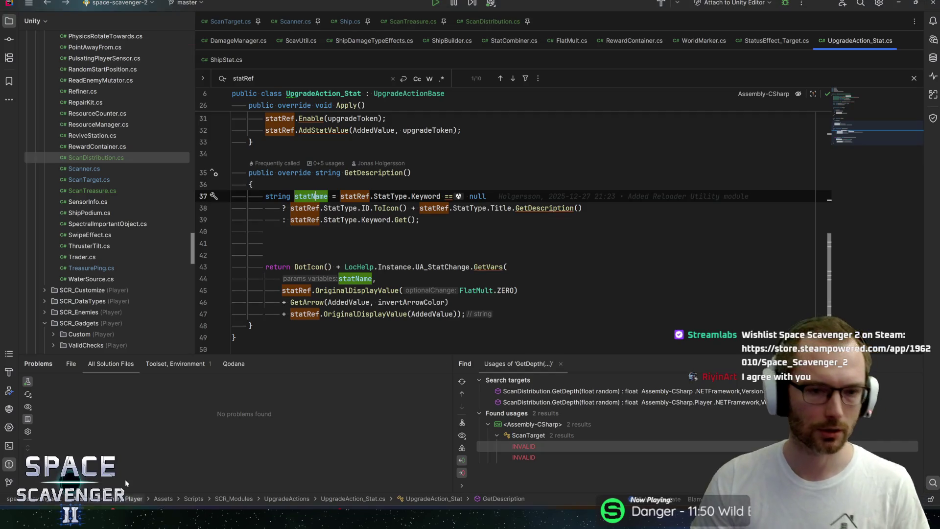
click(420, 220)
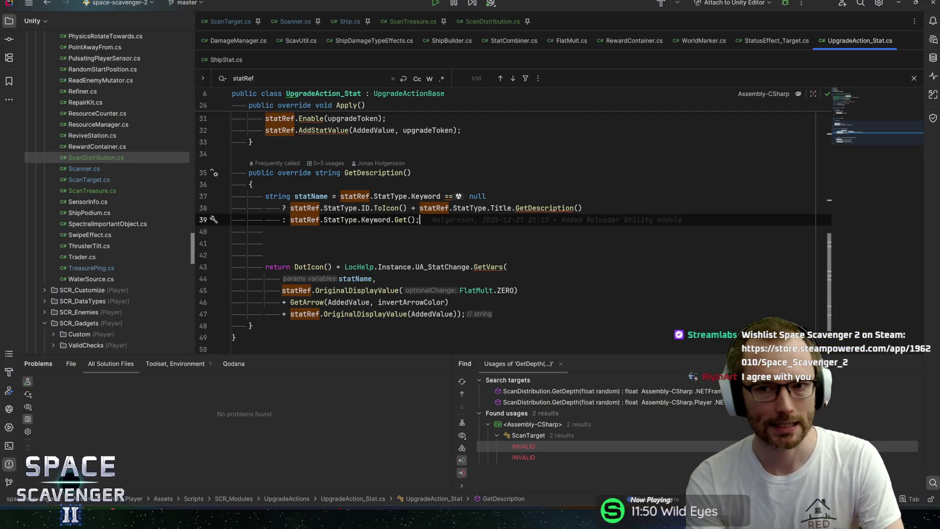
mouse_move(479, 209)
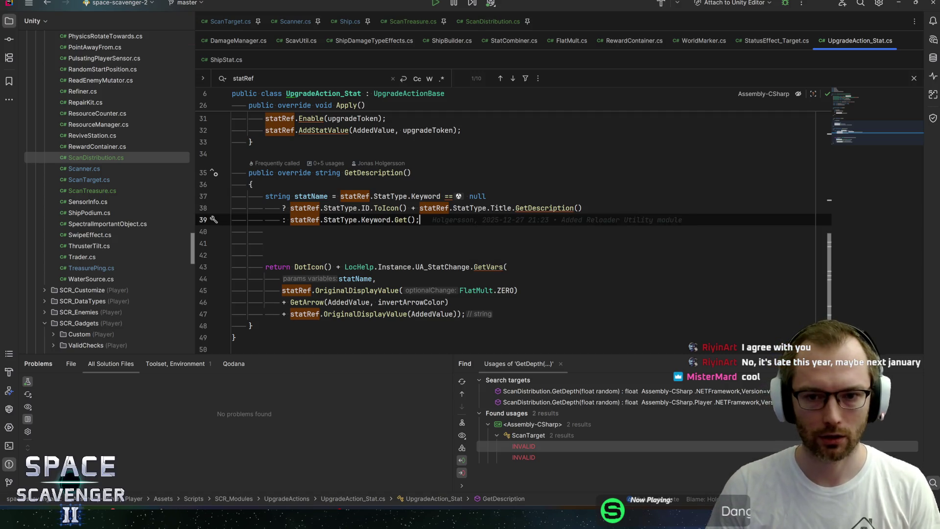
key(Up)
key(Up)
click(420, 219)
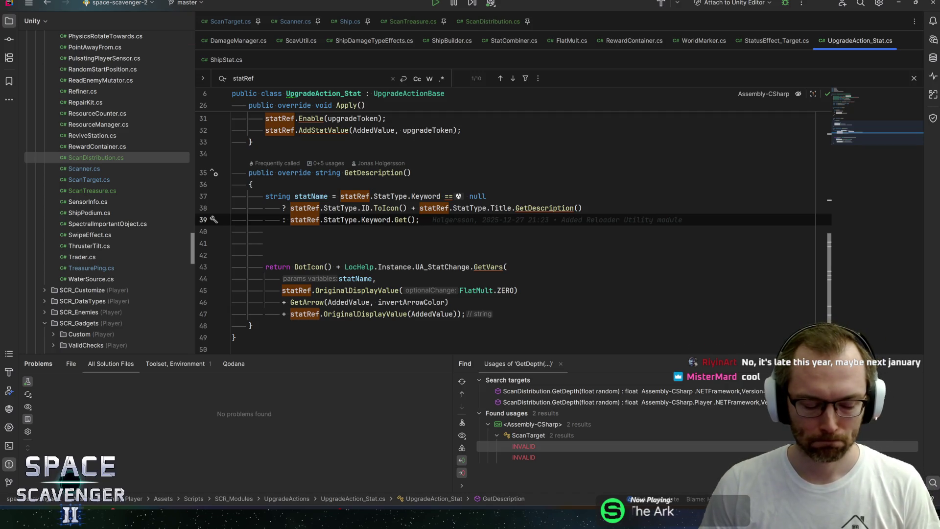
key(alt+Tab)
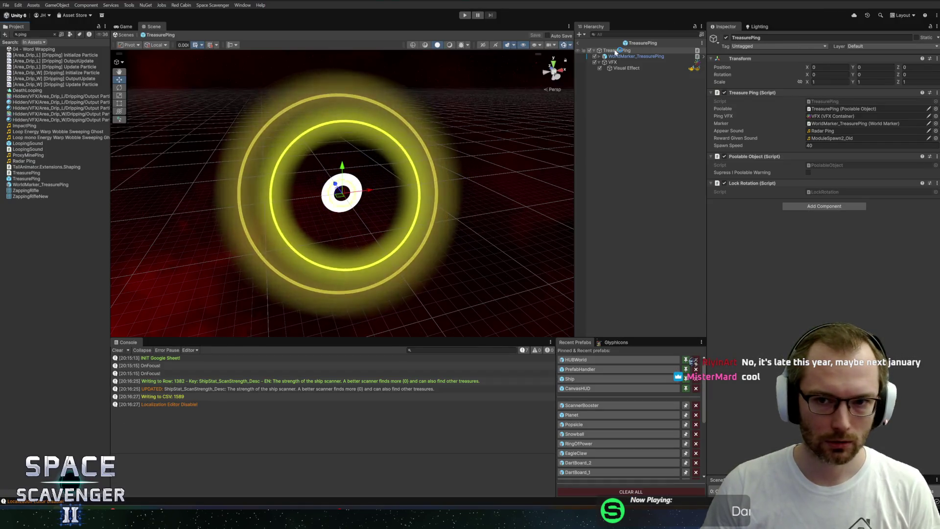
Leave the TreasurePing prefab for the Core scene and start Play mode
click(581, 44)
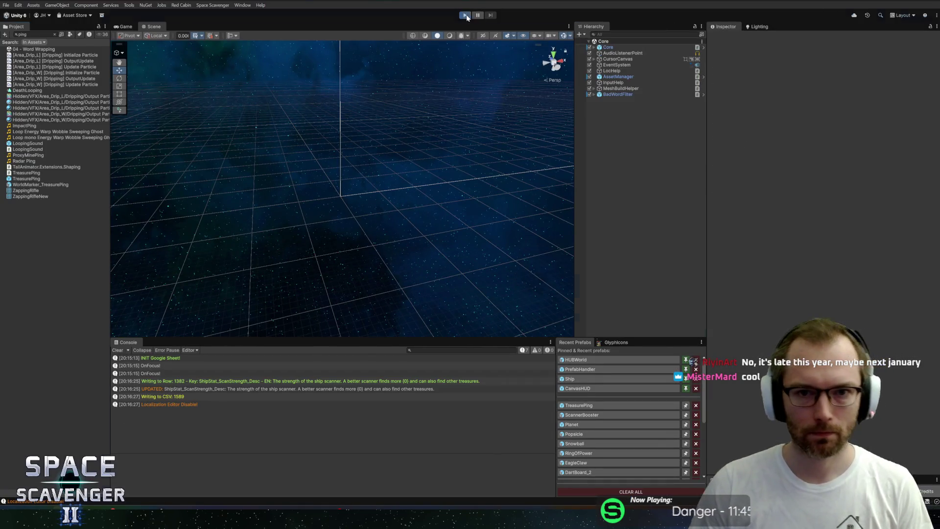
click(466, 15)
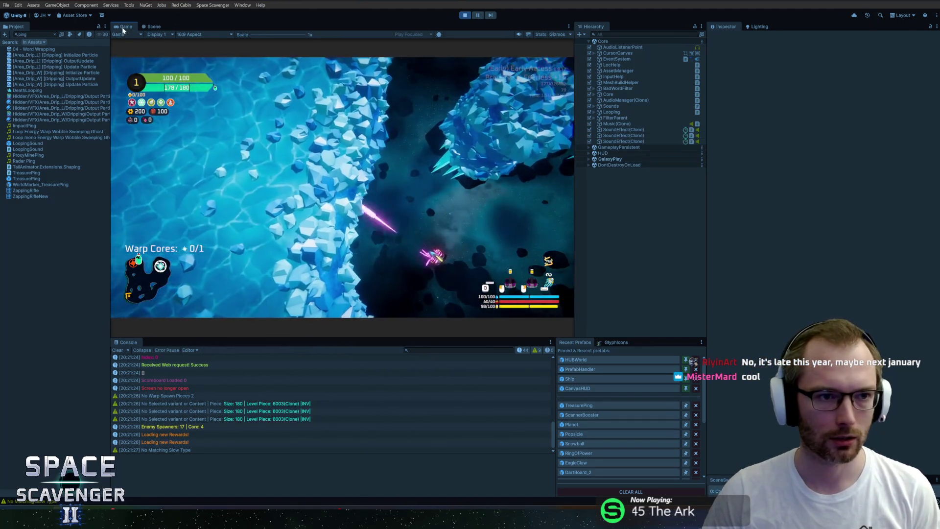
Maximize the game view and fly through the ice asteroid field, destroying enemies and collecting scrap
key(shift+space)
key(w)
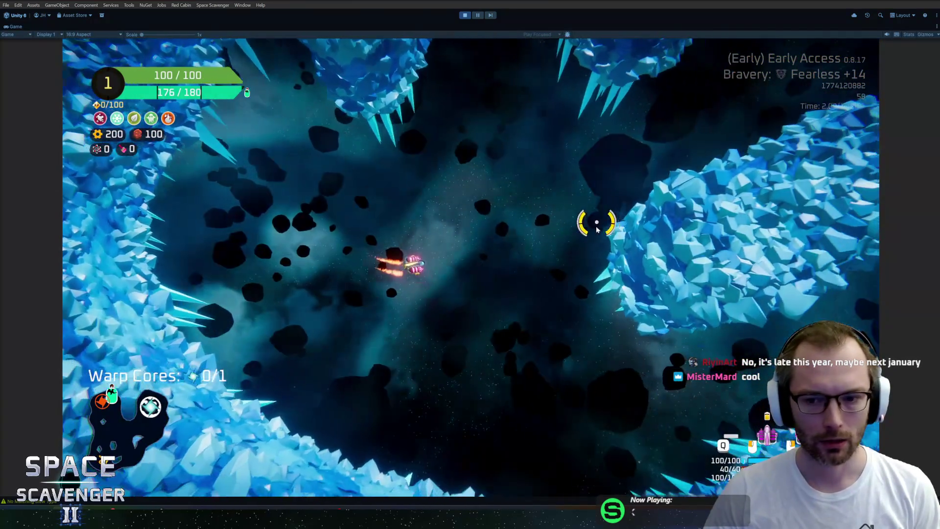
key(w)
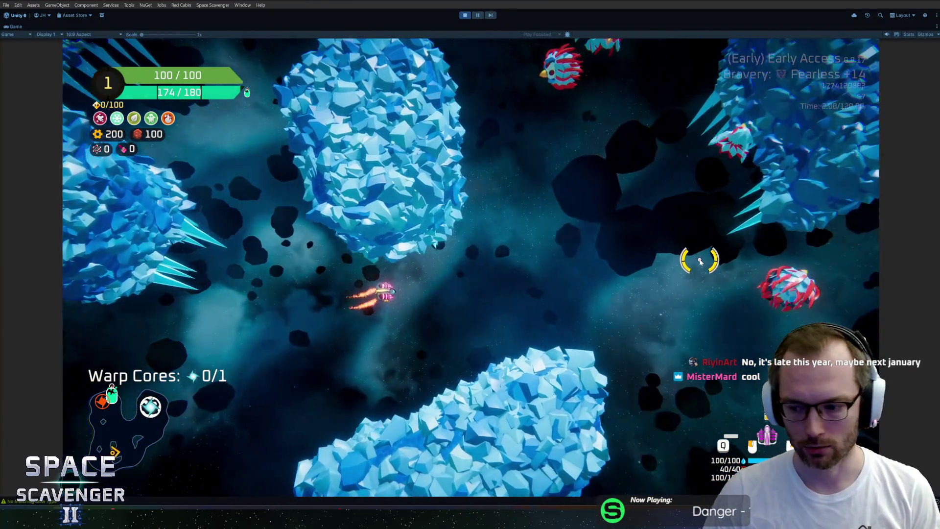
key(w)
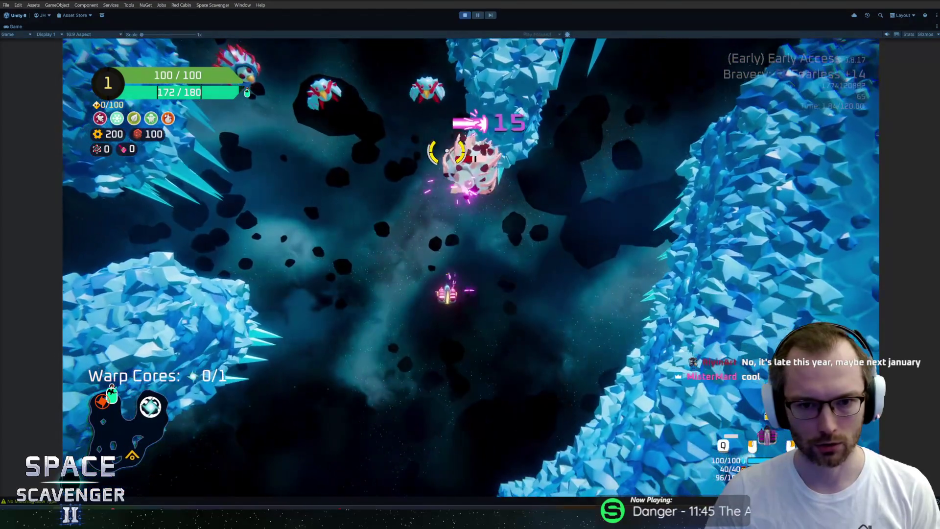
key(w)
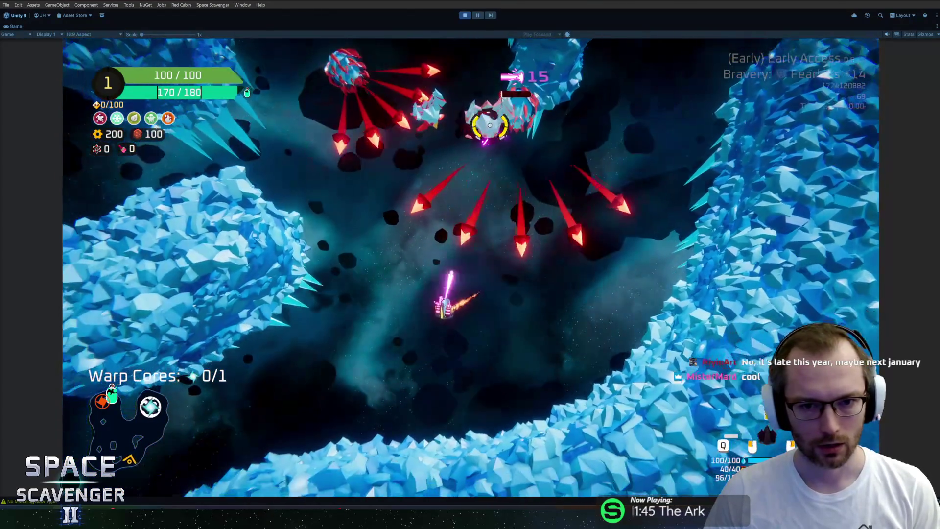
key(w)
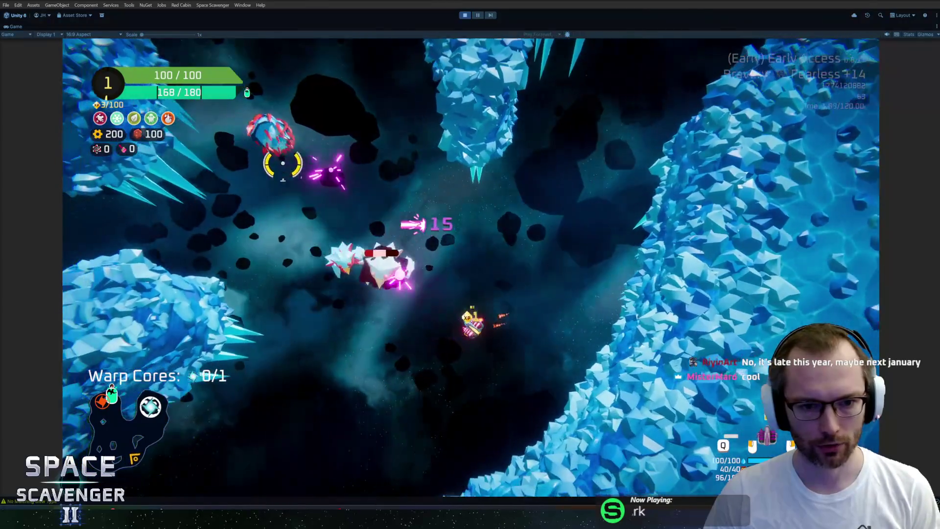
key(w)
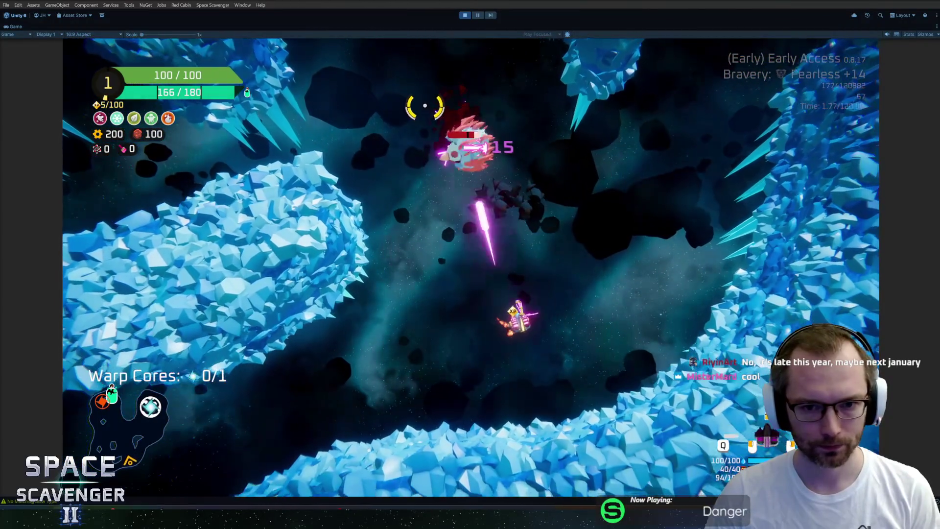
key(w)
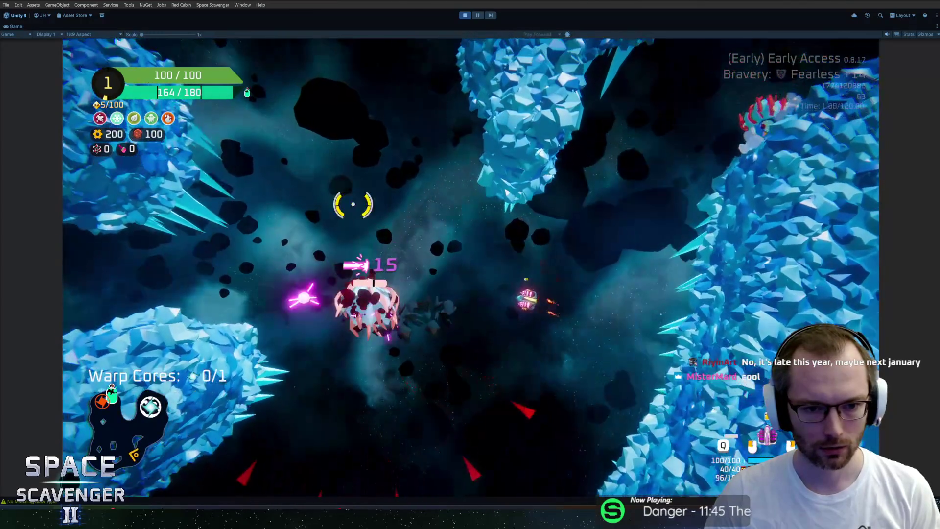
key(w)
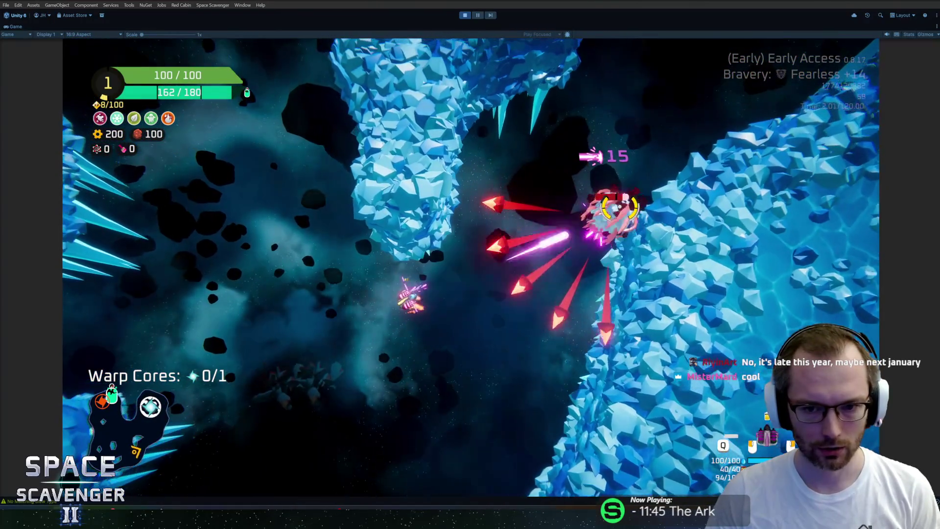
key(w)
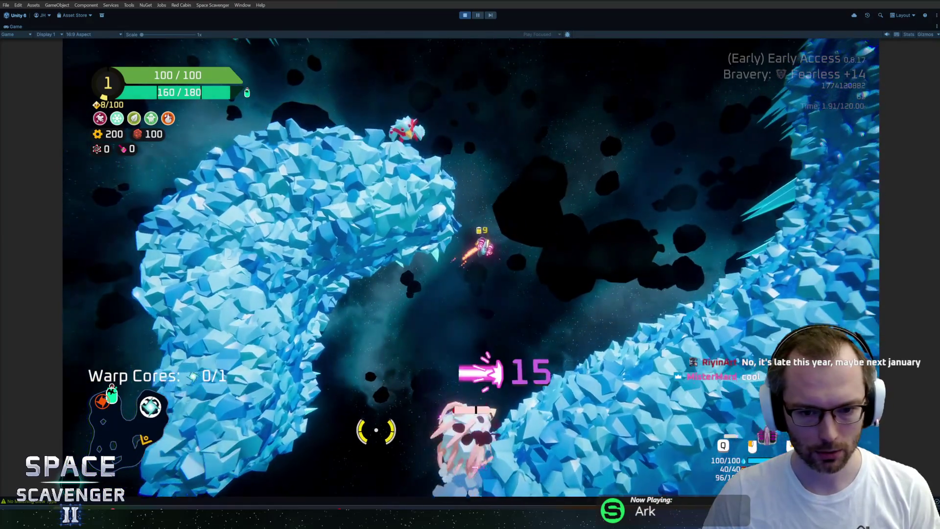
key(w)
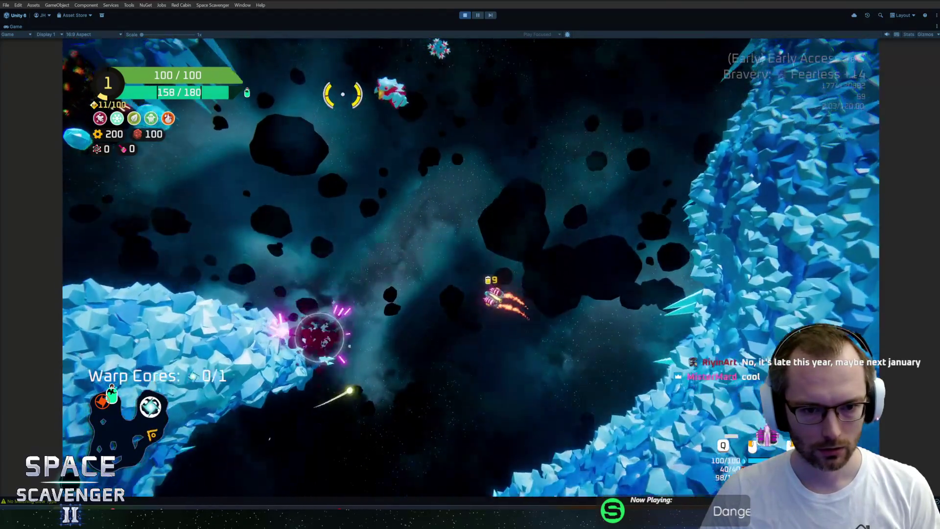
key(w)
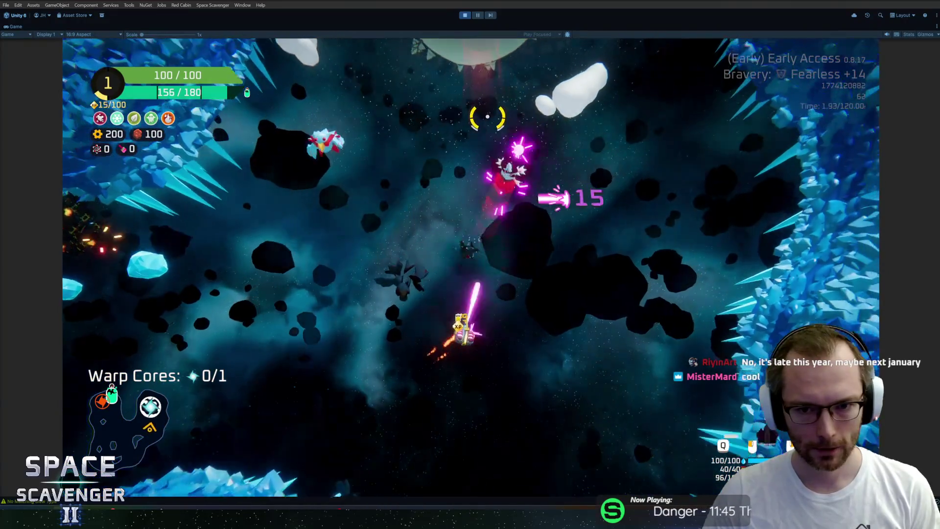
key(w)
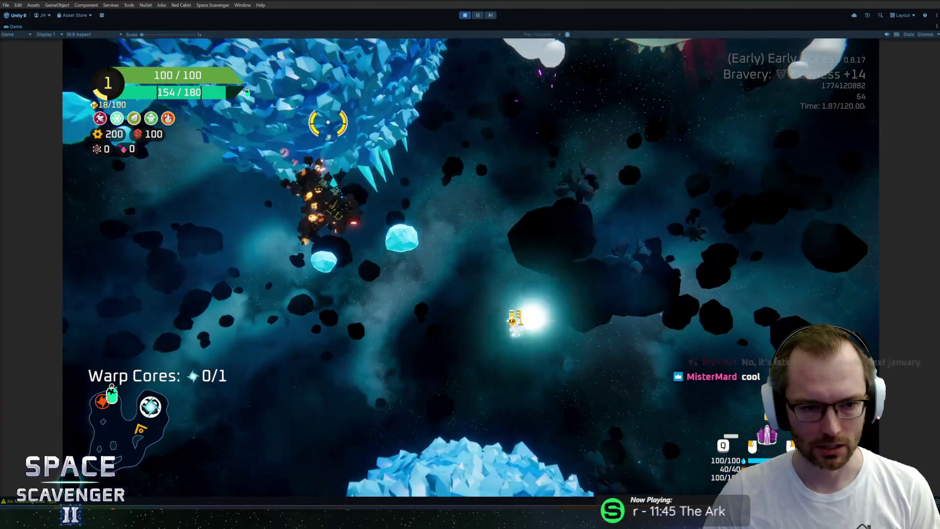
key(w)
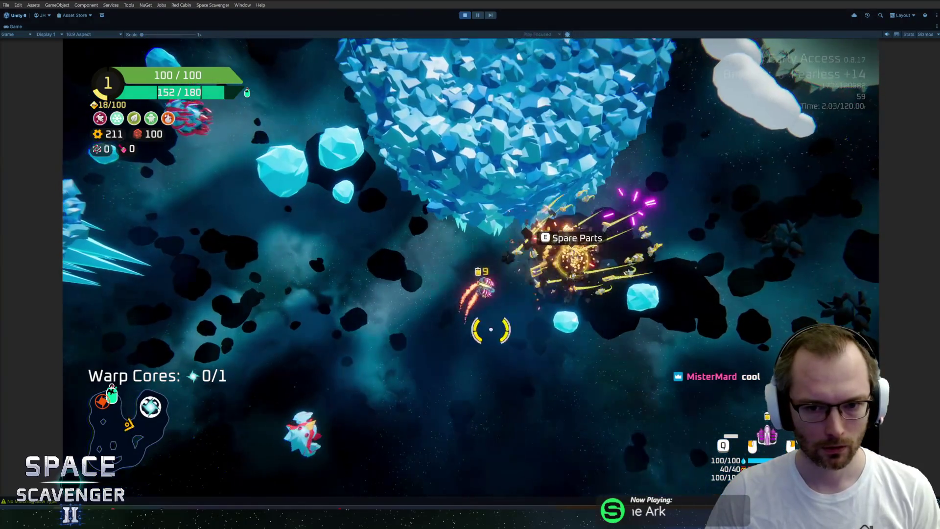
key(w)
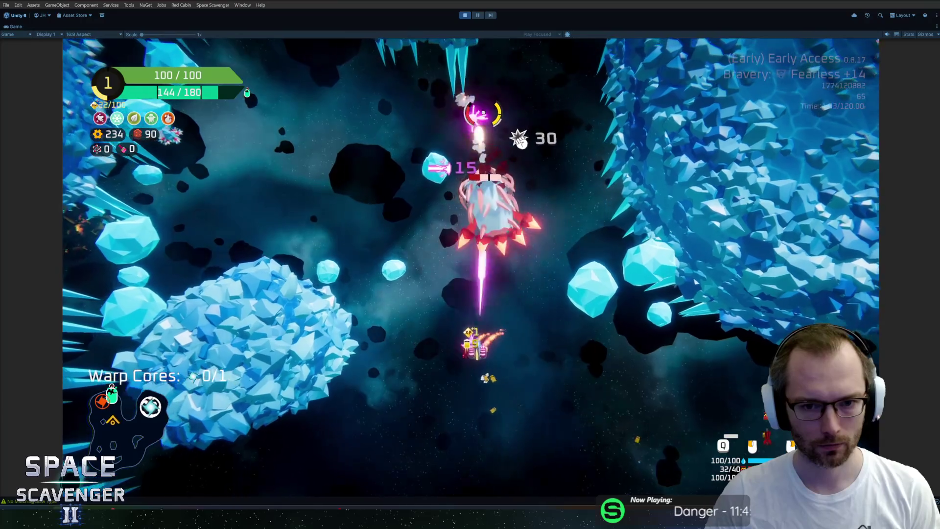
Pick up the Spare Parts module and fly on to collect the warp core
key(w)
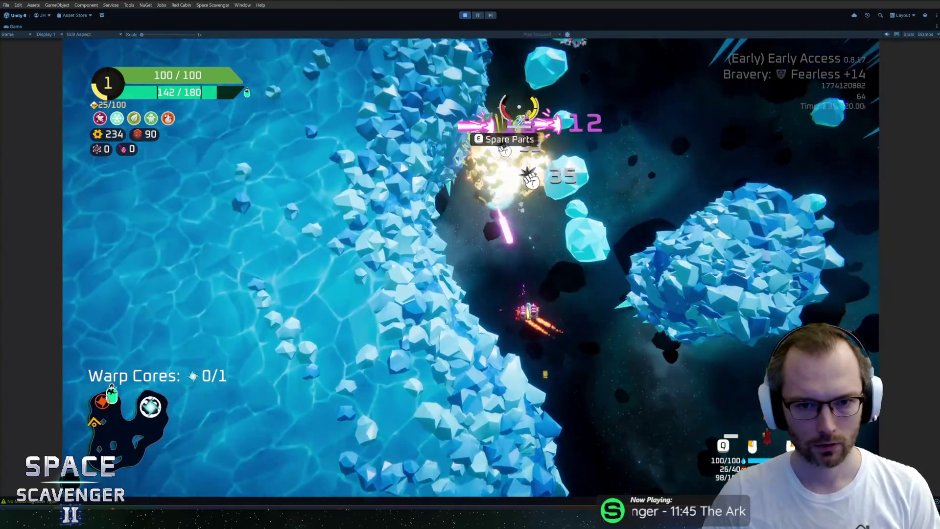
key(e)
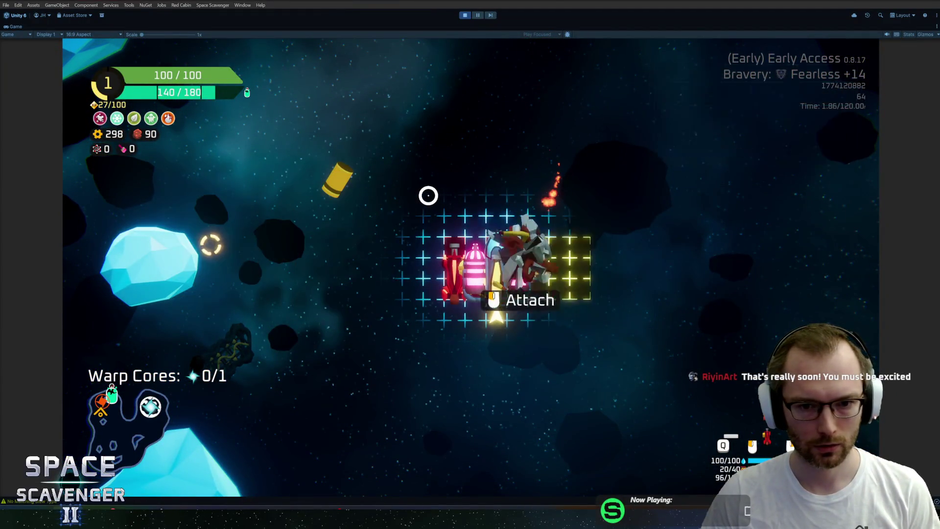
key(w)
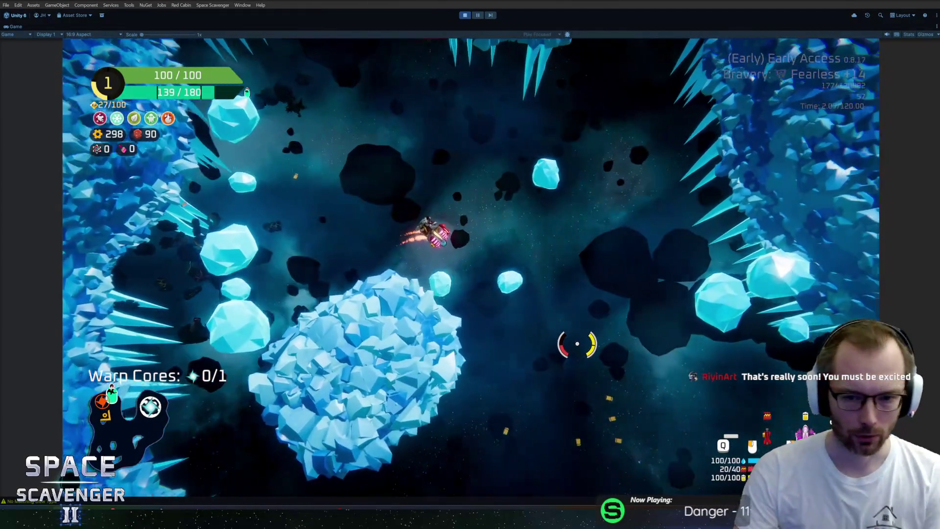
key(w)
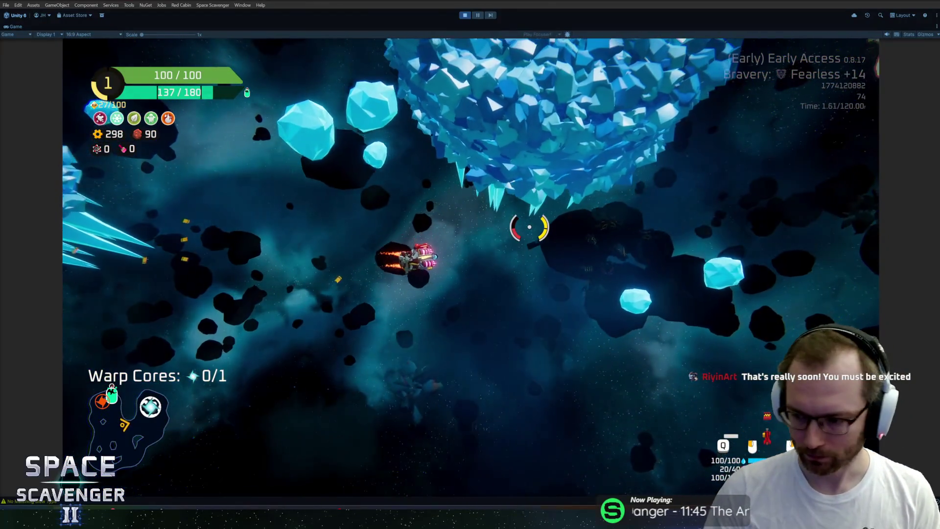
key(w)
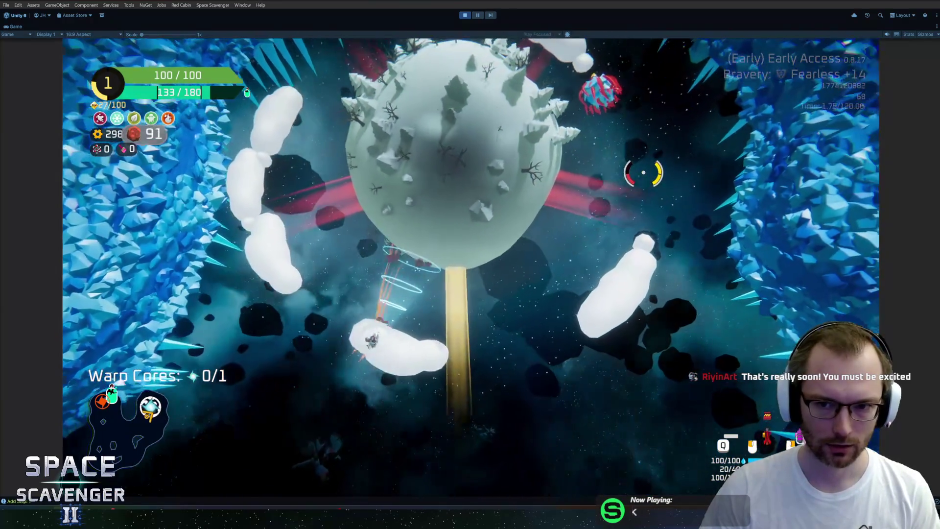
key(w)
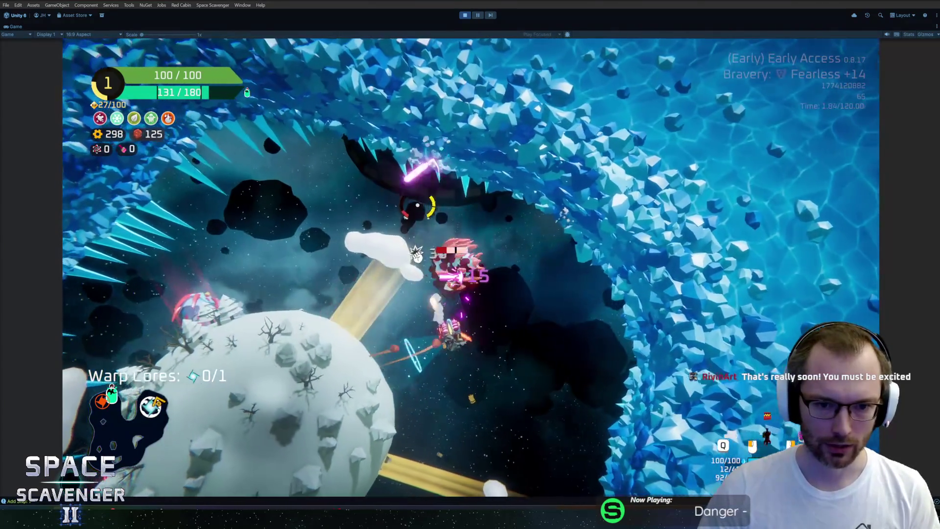
key(w)
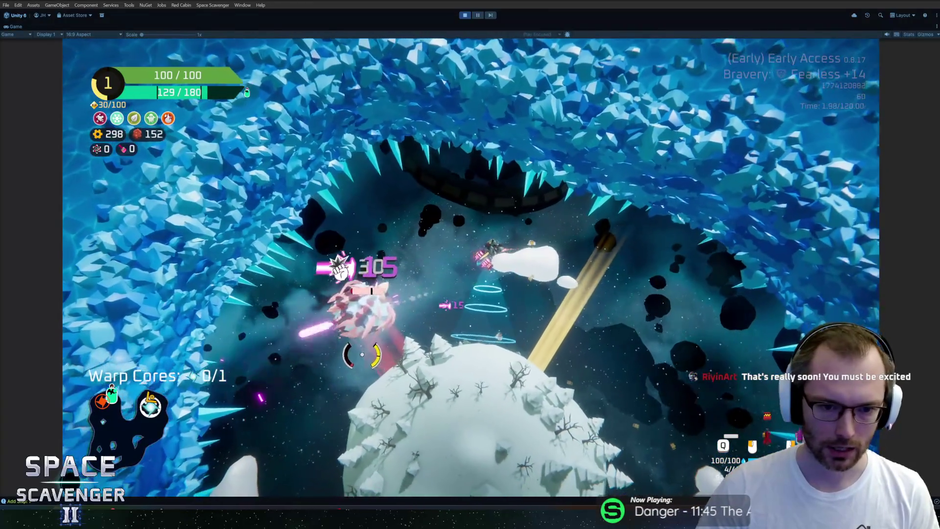
key(w)
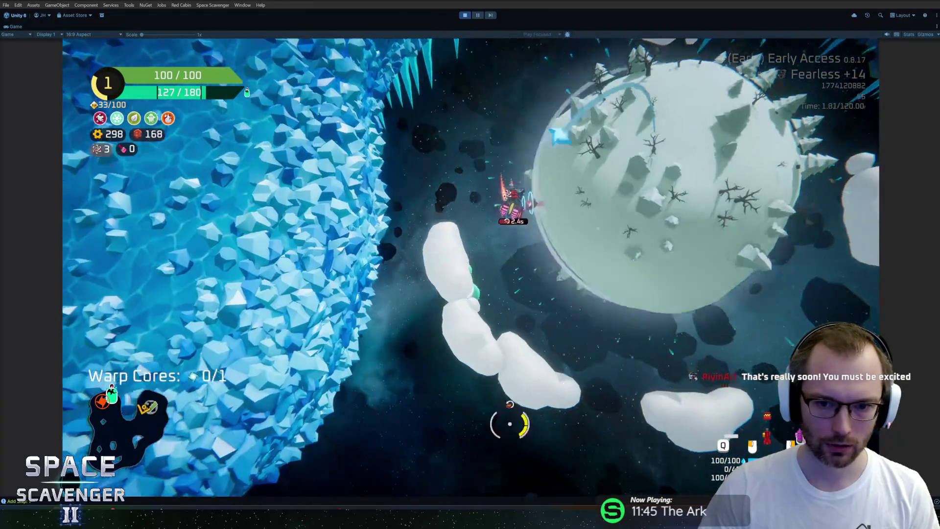
Open the Oxygen Station, decline its rewards, and fly into the warp portal
key(w)
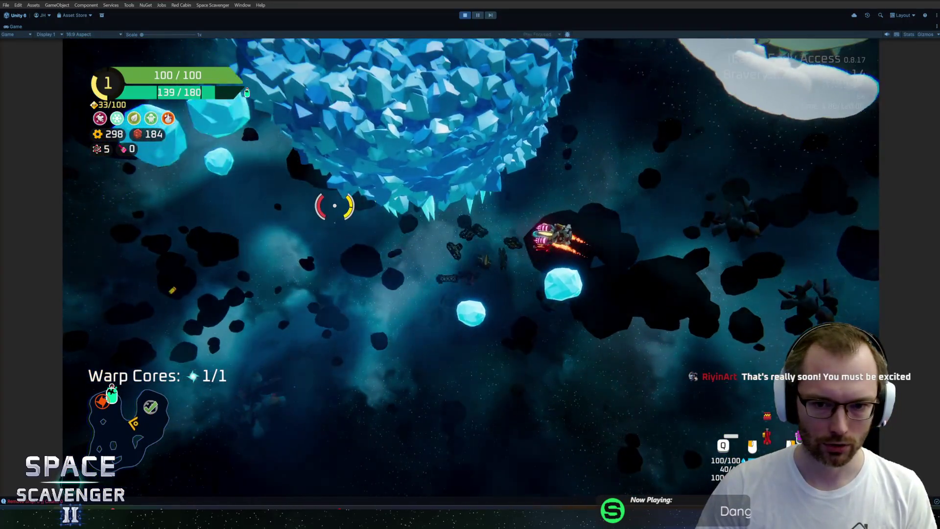
key(w)
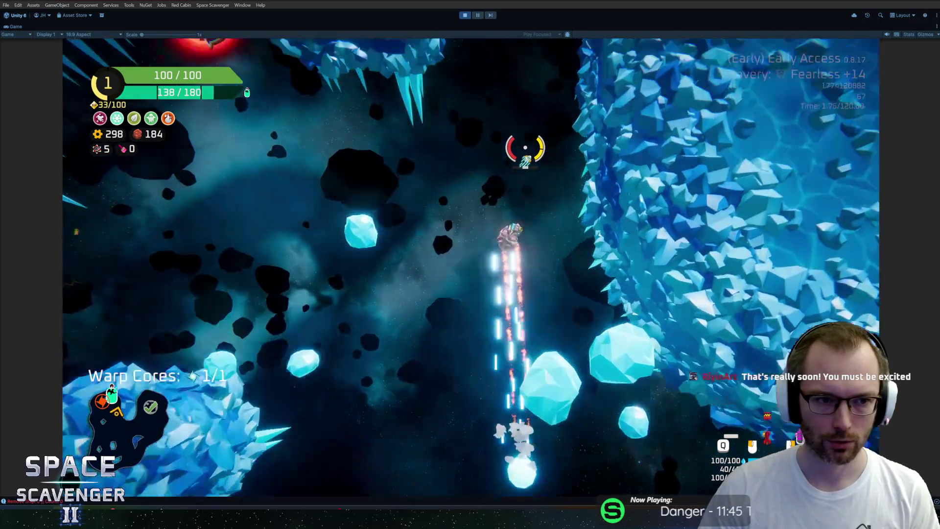
key(w)
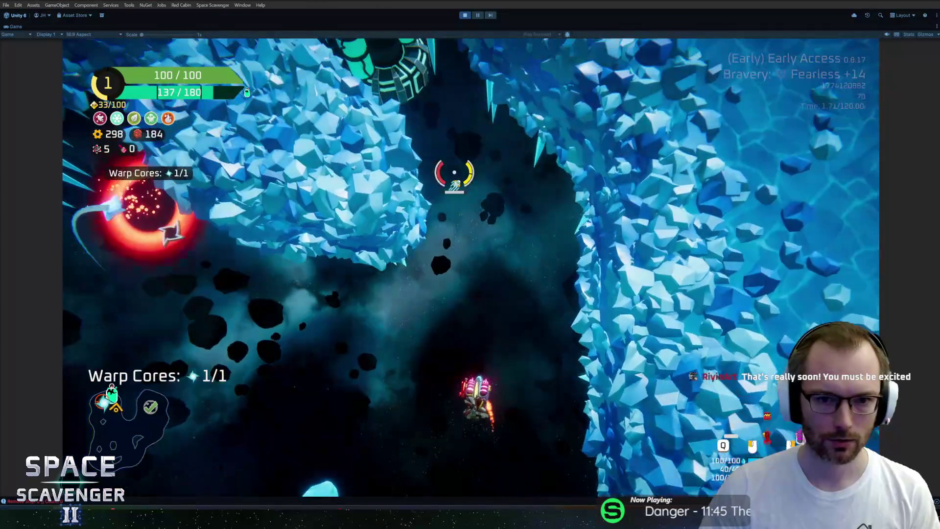
key(f)
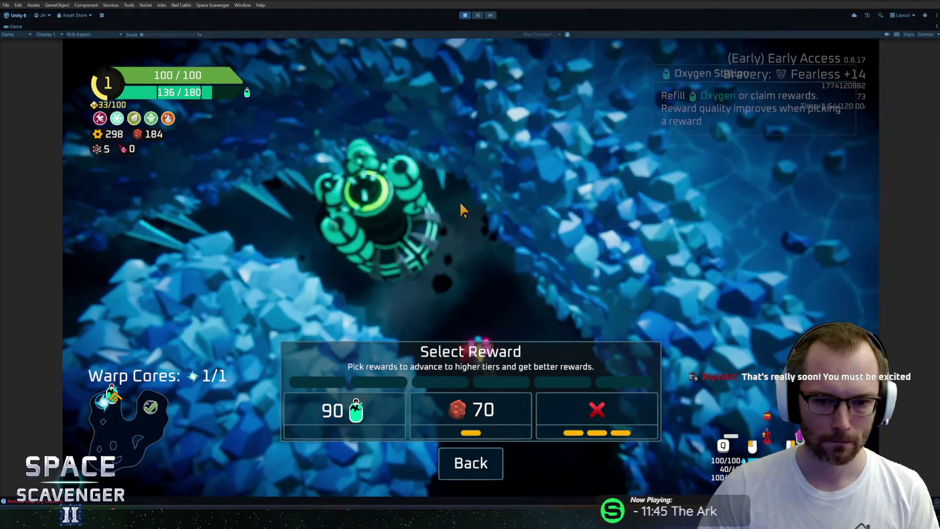
click(588, 398)
key(w)
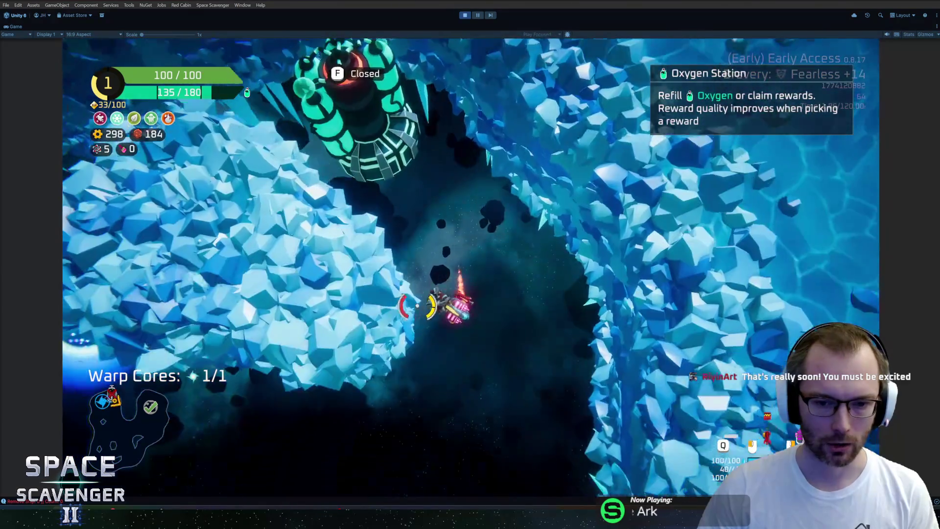
key(w)
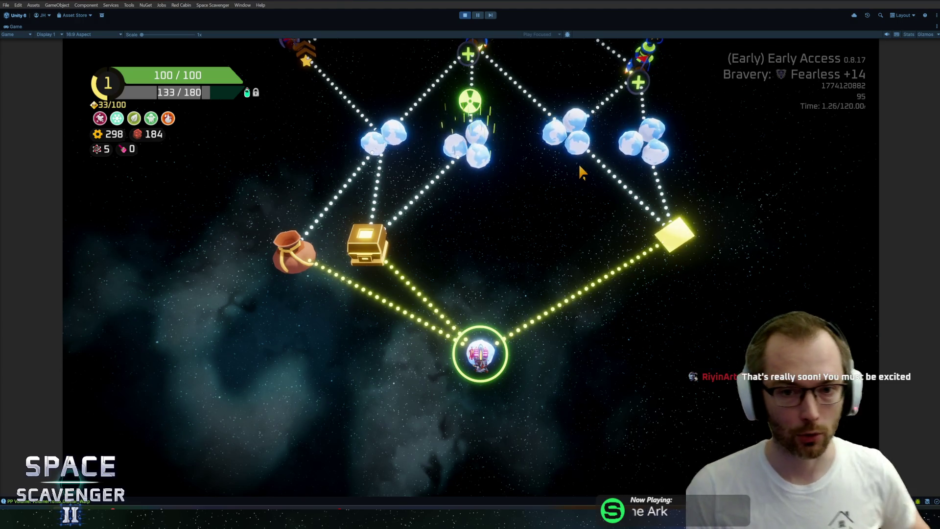
Pick the drop point on the sector map and take the Dual Thruster module
scroll(527, 204, up, 3)
scroll(475, 230, down, 3)
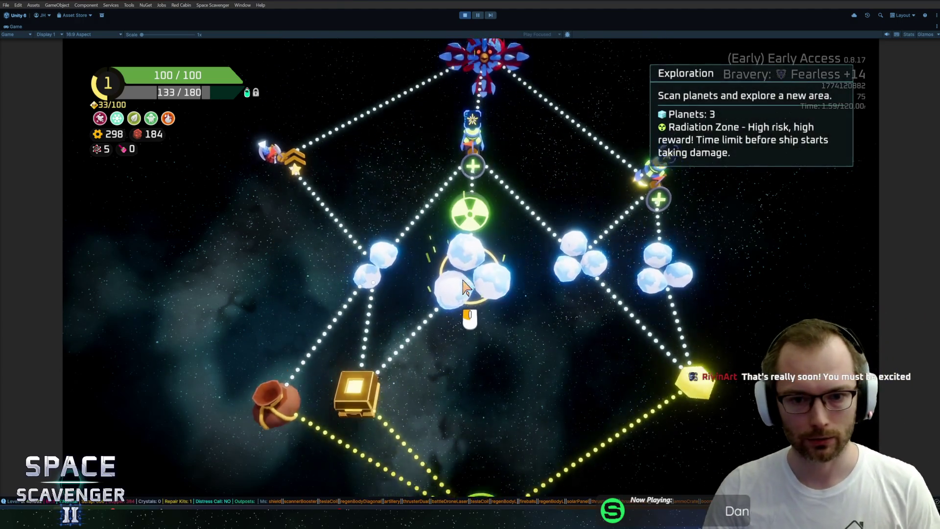
click(684, 302)
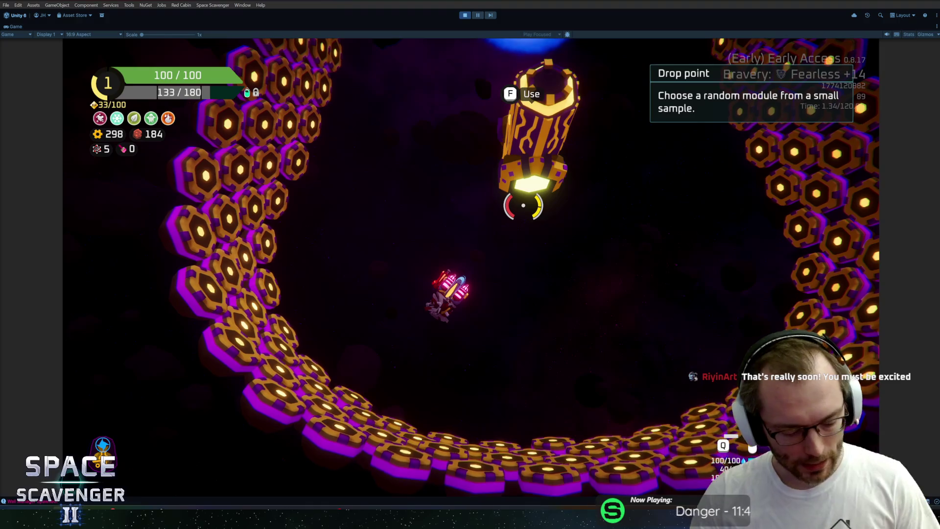
key(w)
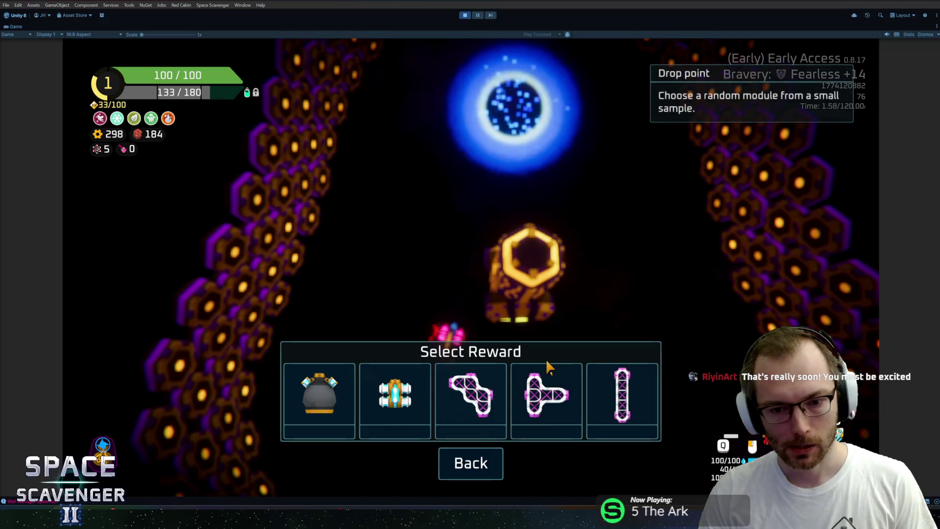
click(397, 404)
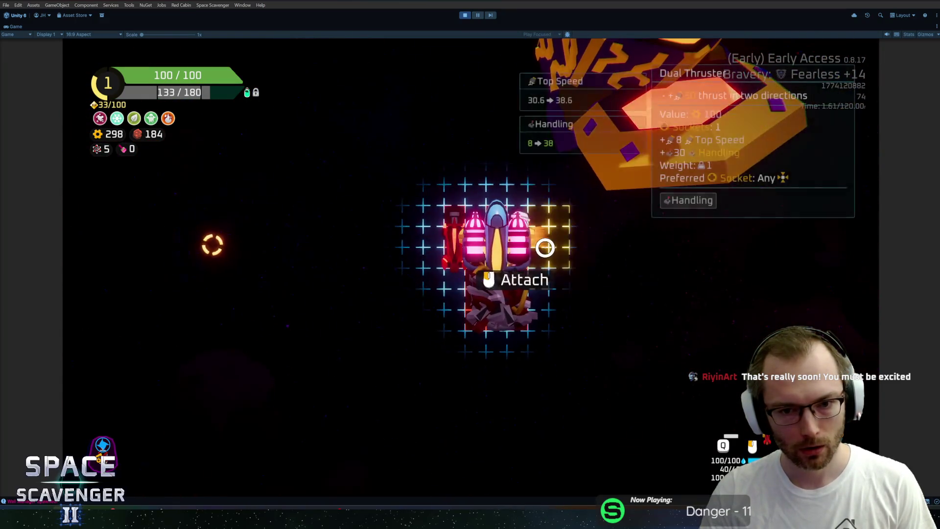
Warp out and enter the radiation zone level with Scan Depth 40%
key(w)
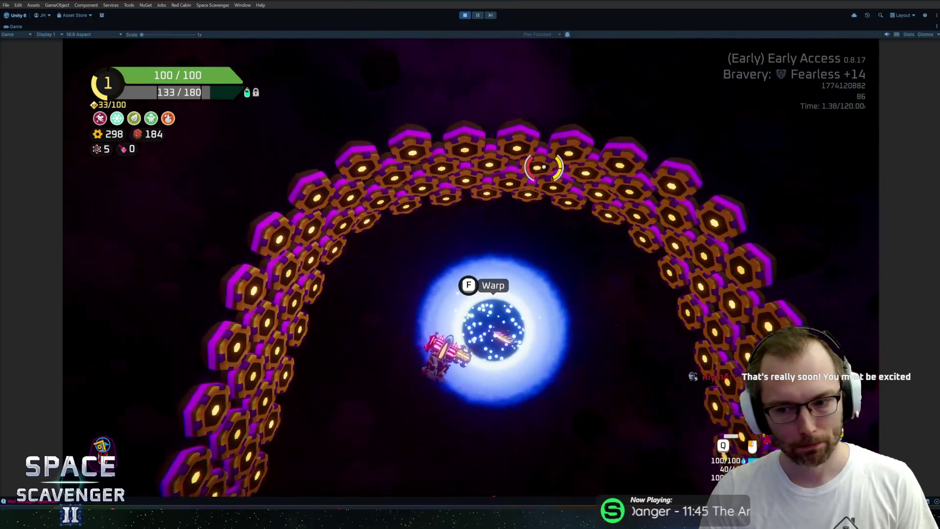
key(f)
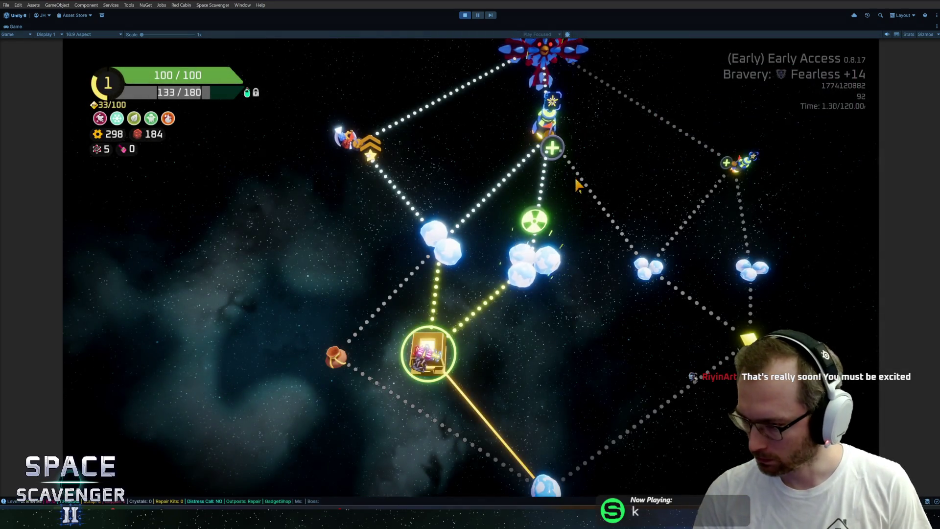
click(542, 255)
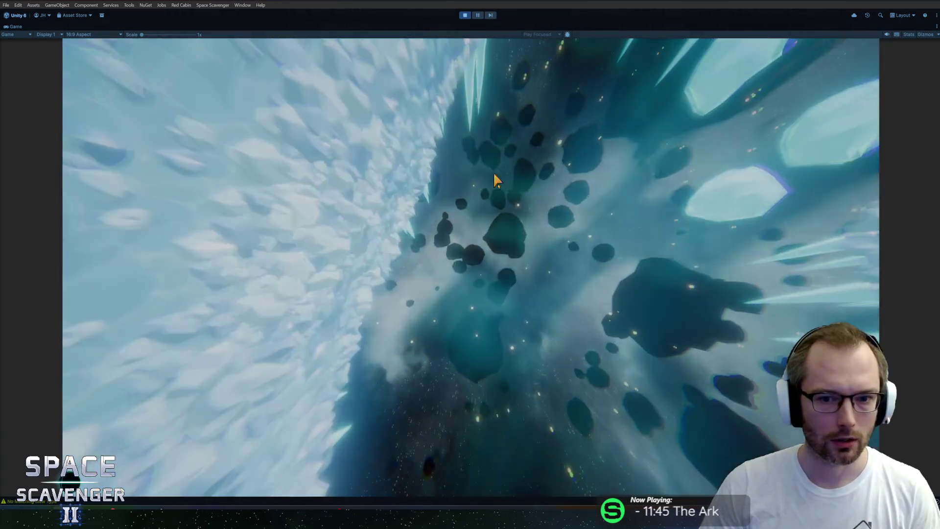
mouse_move(195, 381)
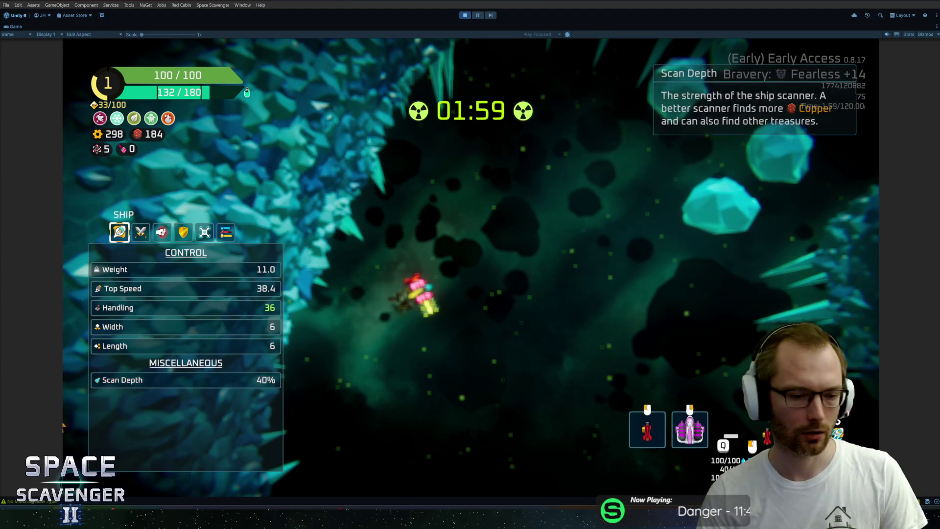
key(alt+Tab)
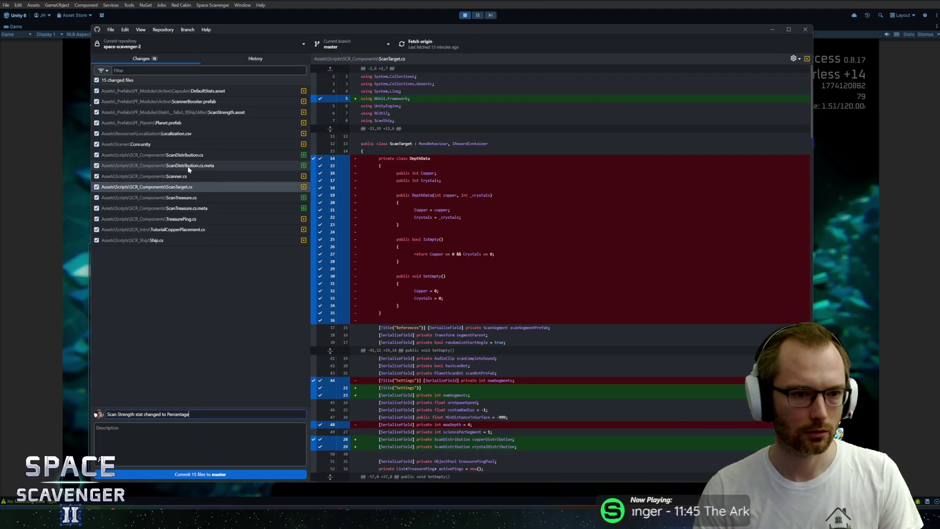
Inspect the ScanTarget.cs diff, highlighting the removed weights array on line 105
click(190, 189)
scroll(561, 269, down, 8)
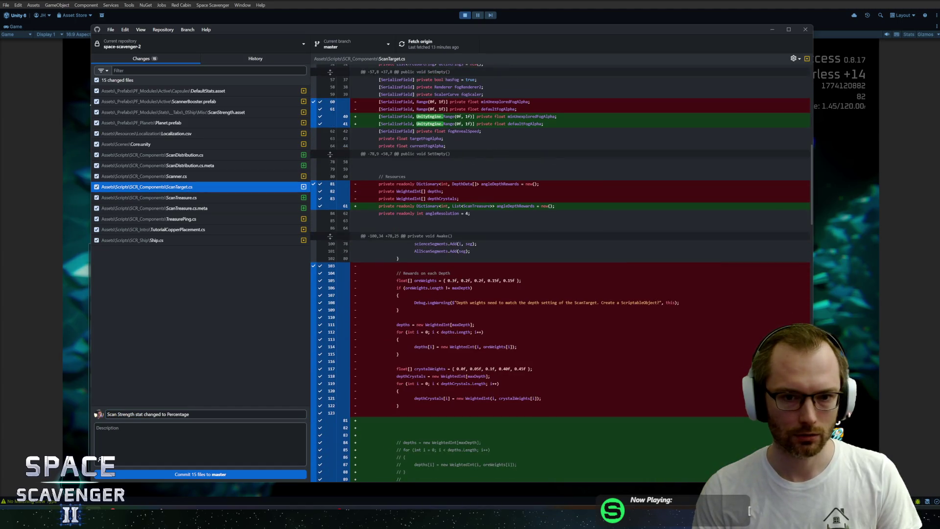
scroll(561, 269, down, 3)
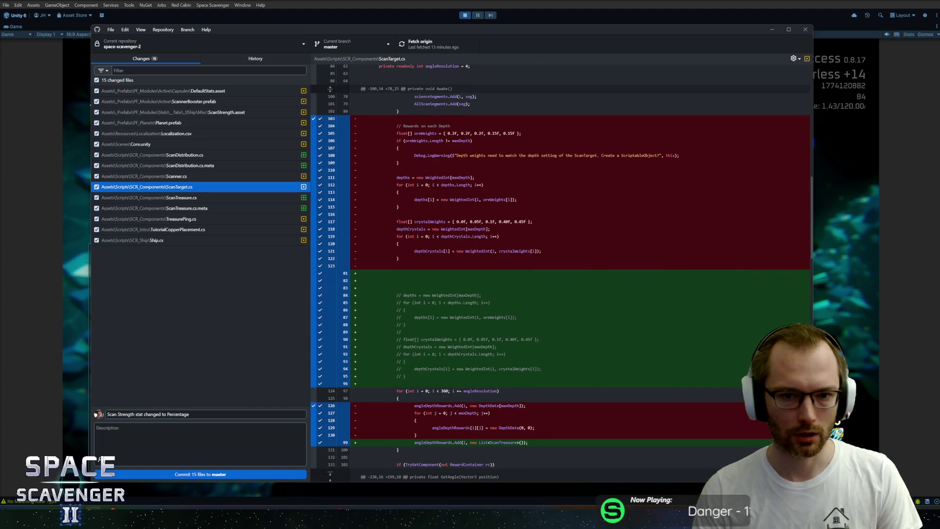
mouse_move(444, 133)
mouse_down()
mouse_move(500, 133)
mouse_move(443, 133)
mouse_up()
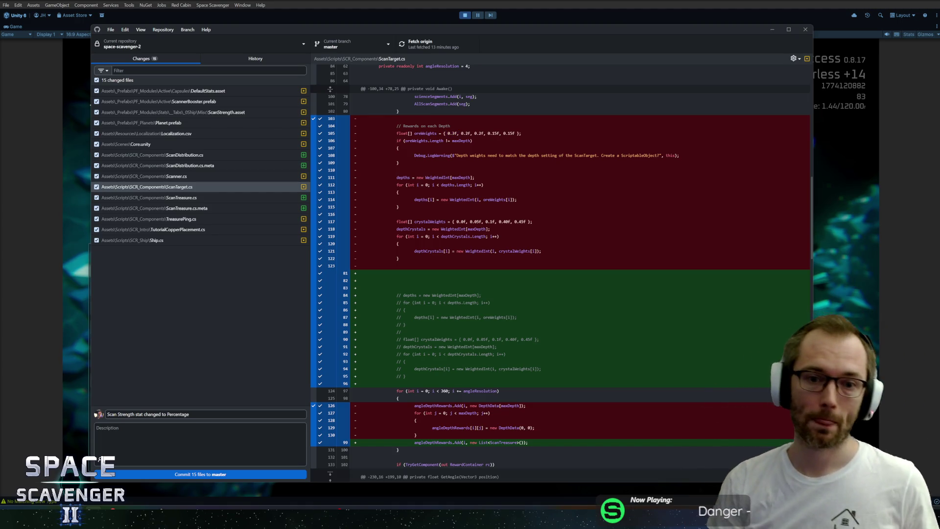
drag(451, 133, 509, 133)
drag(446, 133, 522, 133)
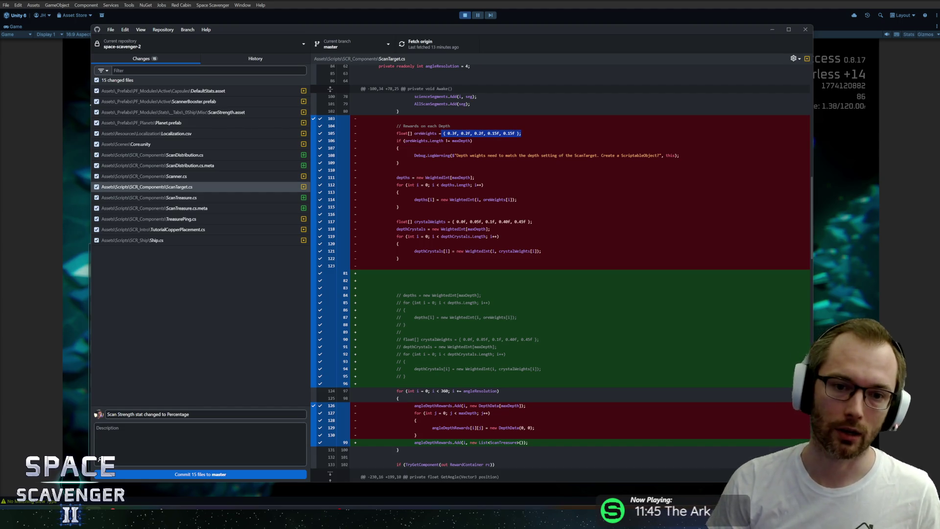
click(522, 133)
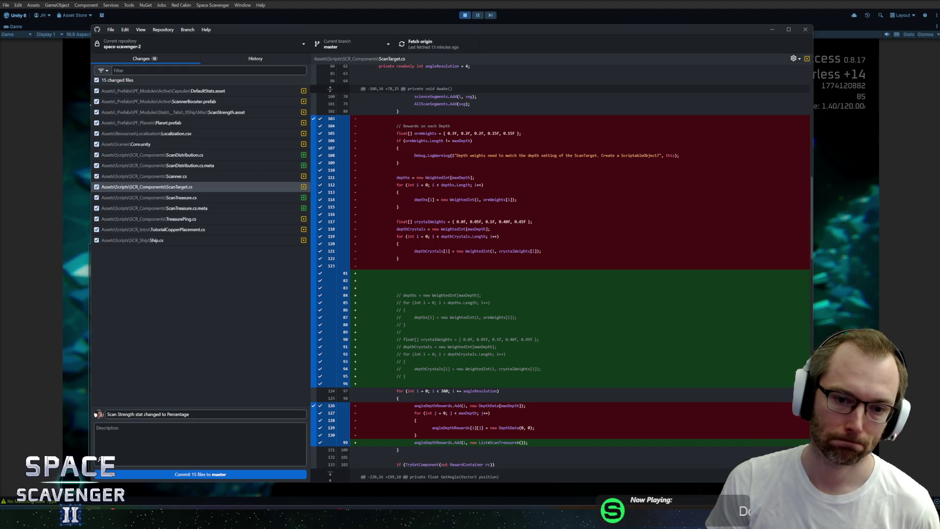
Resume the playtest, run 'ship stats addMult ScanStrength' in the debug console, then stop Play mode
key(alt+Tab)
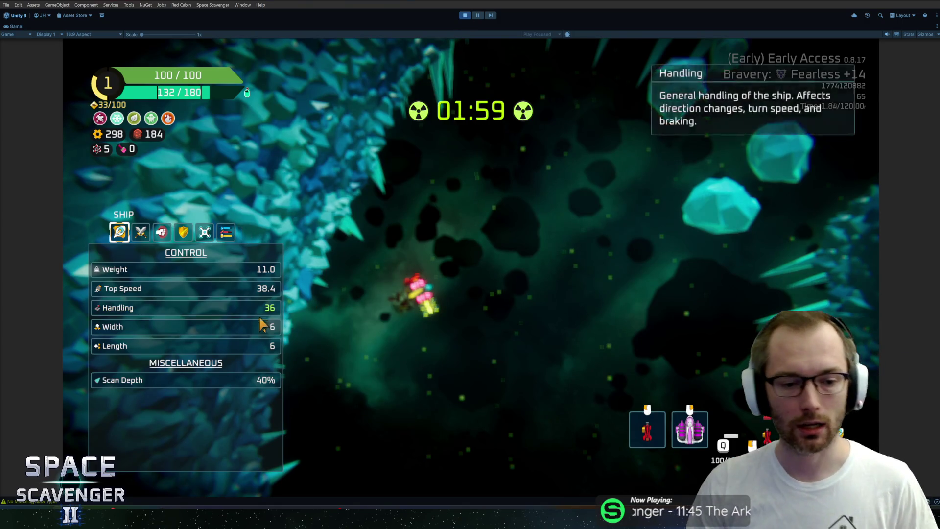
key(Tab)
key(w)
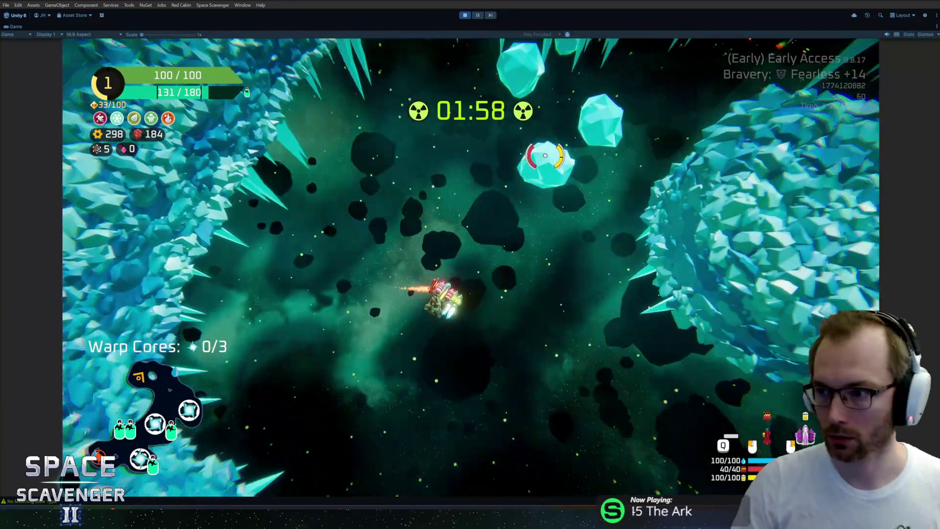
key(w)
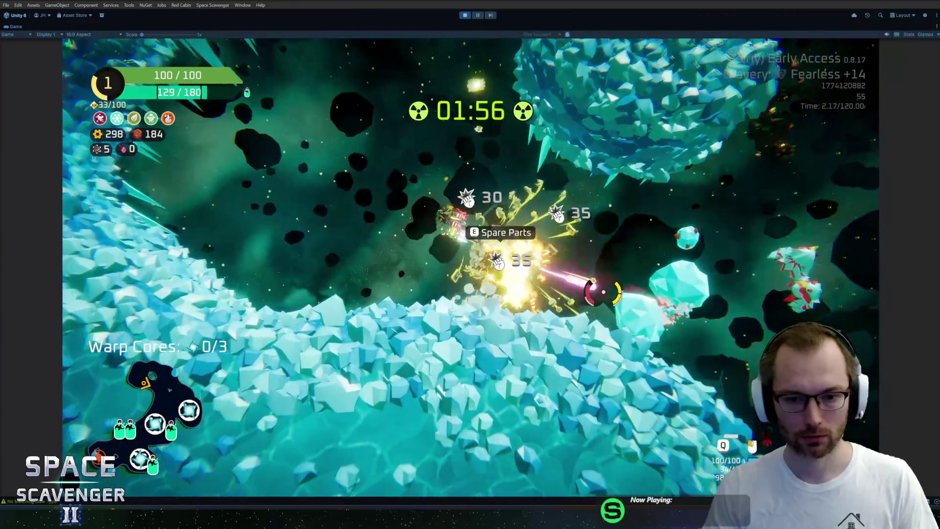
key(w)
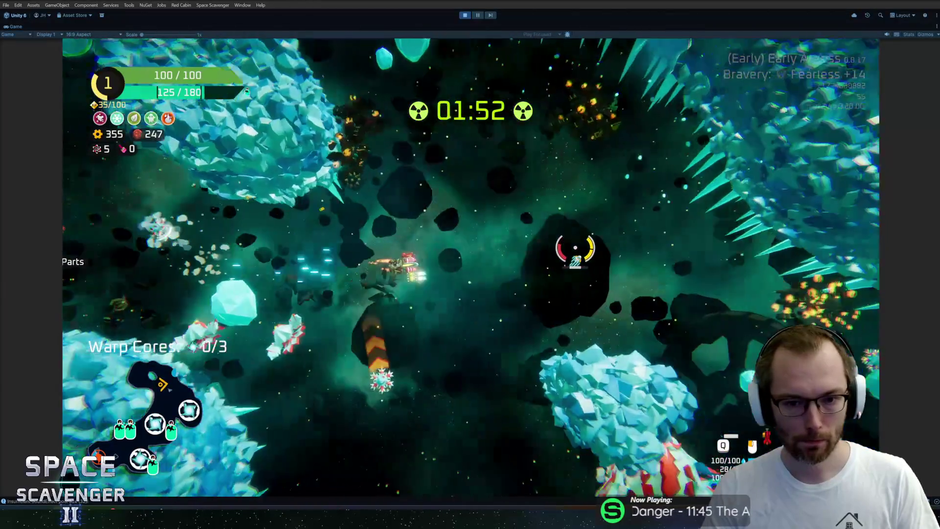
key(grave)
text(ship stats addMult ScanStrength)
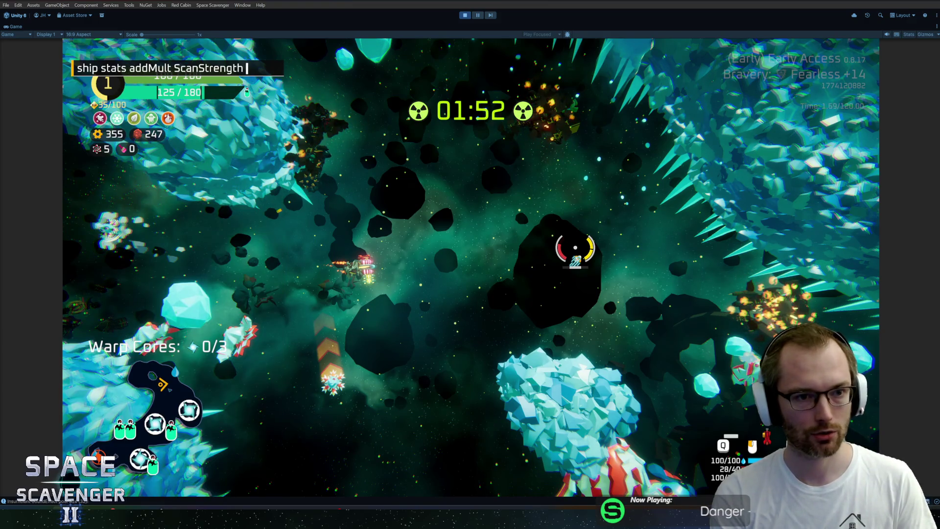
key(Return)
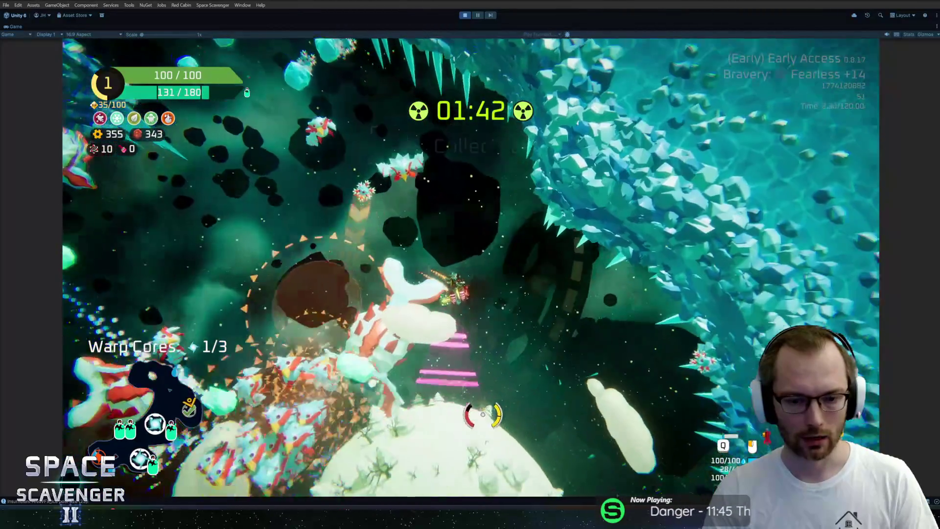
key(ctrl+p)
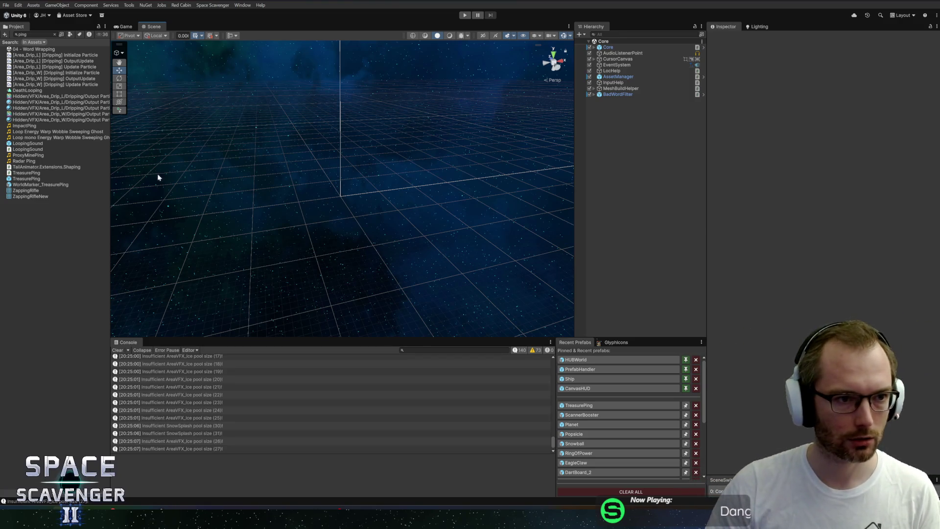
Widen the asset list and bring up ScanTarget.cs in Rider
drag(111, 198, 119, 198)
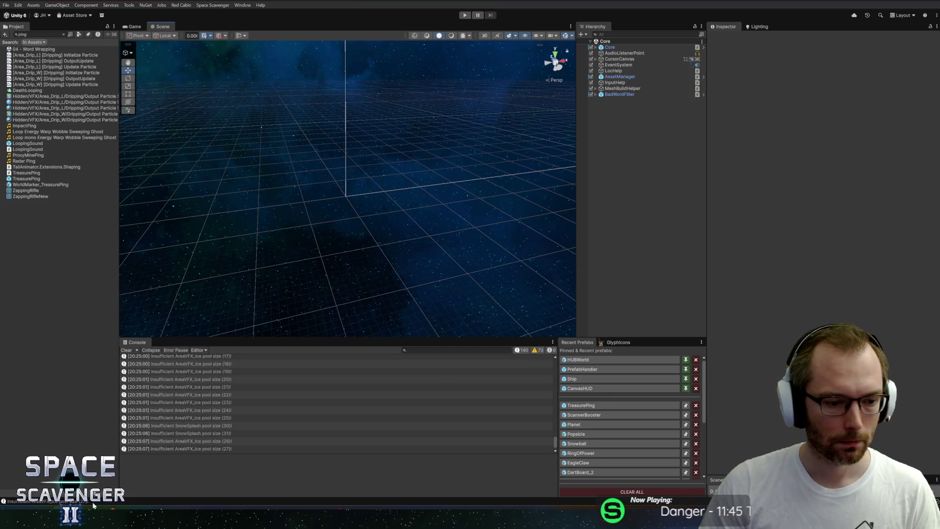
click(94, 503)
key(alt+Tab)
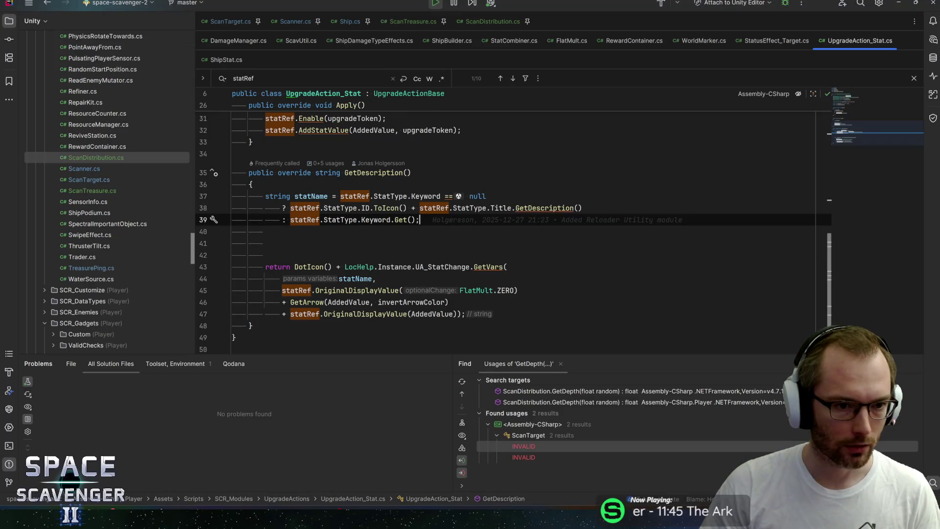
click(236, 21)
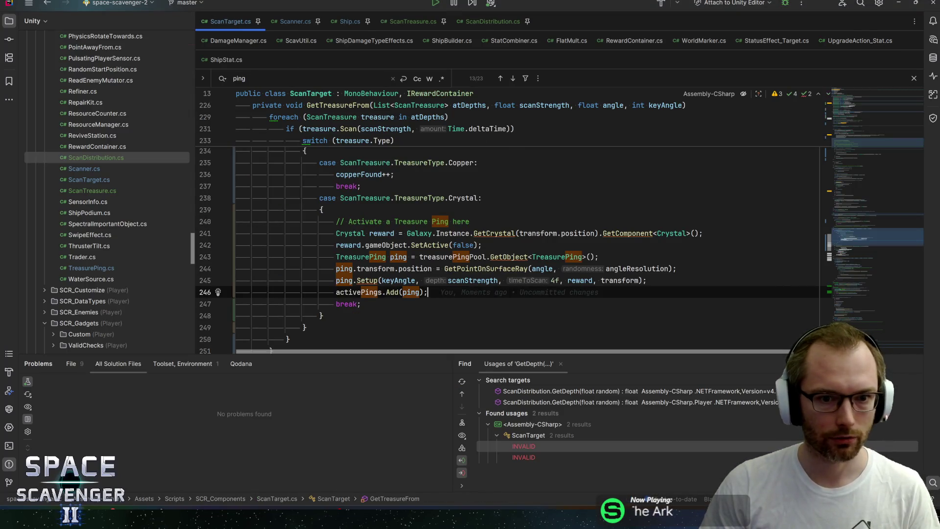
scroll(854, 136, up, 20)
Delete the commented-out depth weight block in Awake and its leftover blank line
click(285, 189)
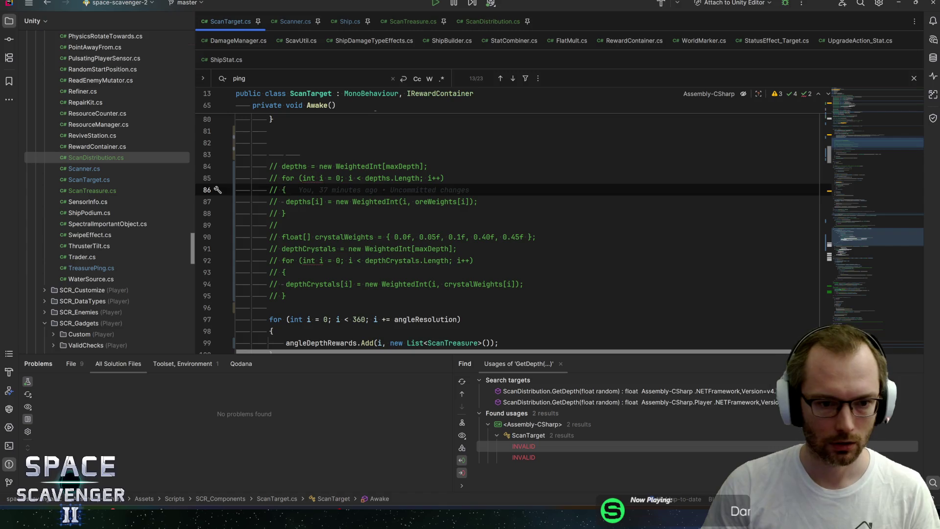
key(ctrl+w)
key(ctrl+w)
key(Delete)
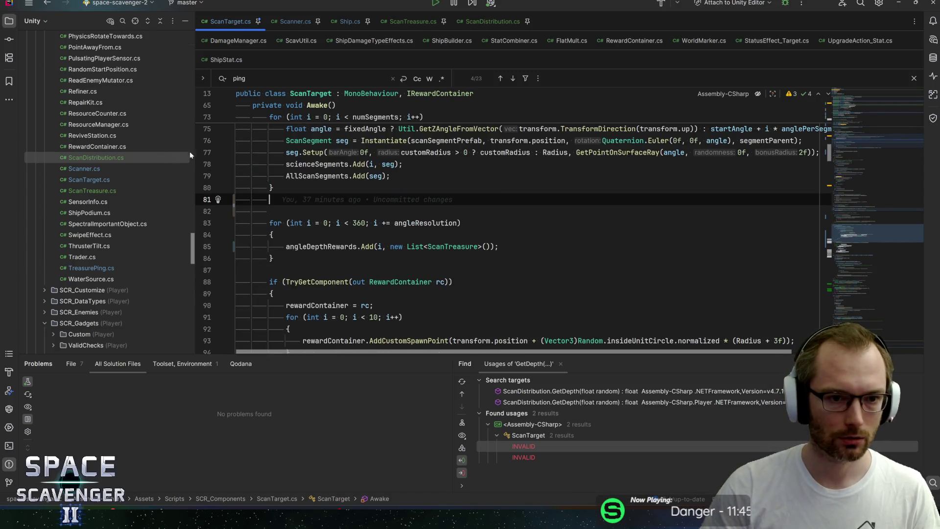
scroll(510, 220, up, 4)
scroll(510, 220, down, 4)
key(shift+Left)
key(BackSpace)
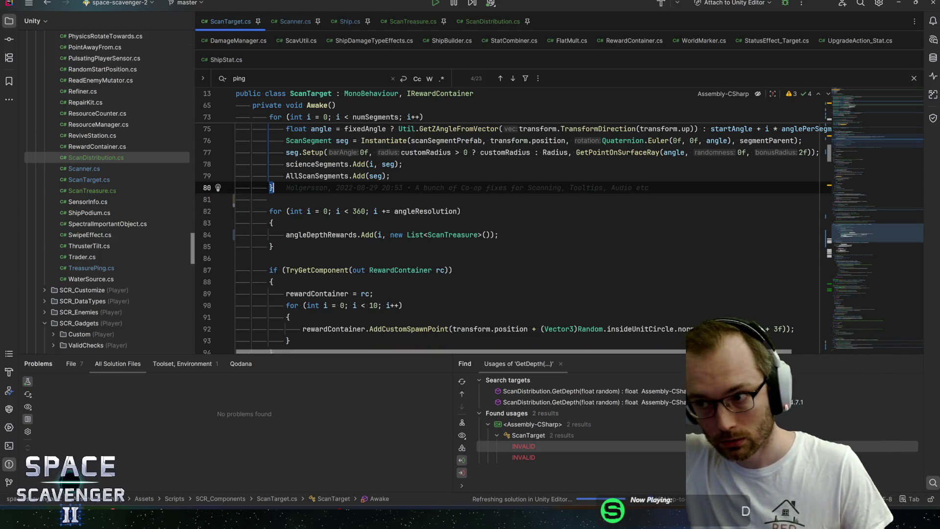
key(alt+Tab)
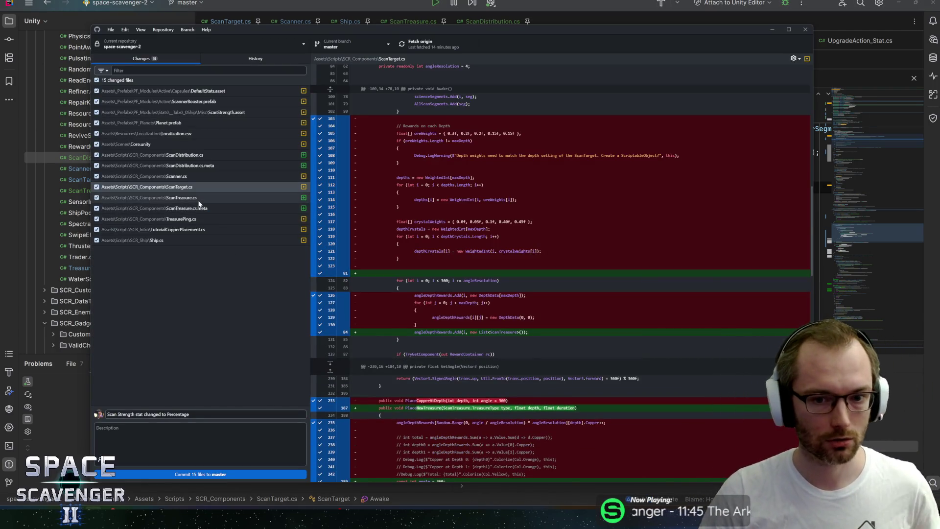
Review diffs of ScanTreasure.cs, its .meta, Localization.csv and DefaultStats.asset
scroll(490, 270, up, 10)
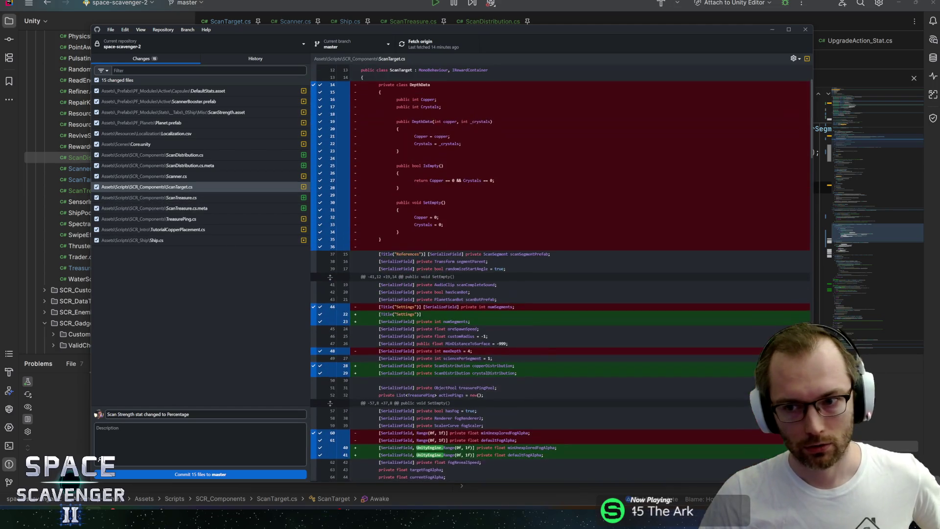
scroll(560, 274, up, 3)
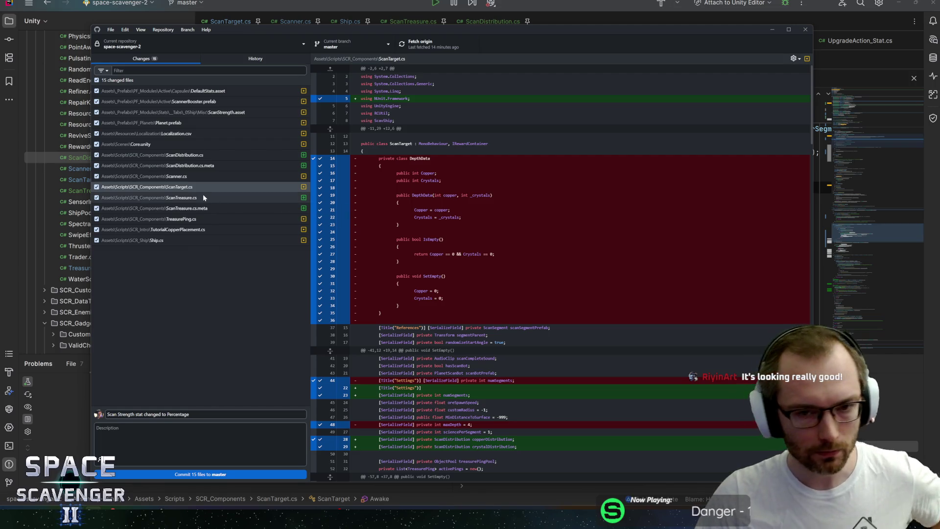
click(162, 197)
click(163, 208)
click(164, 197)
click(171, 176)
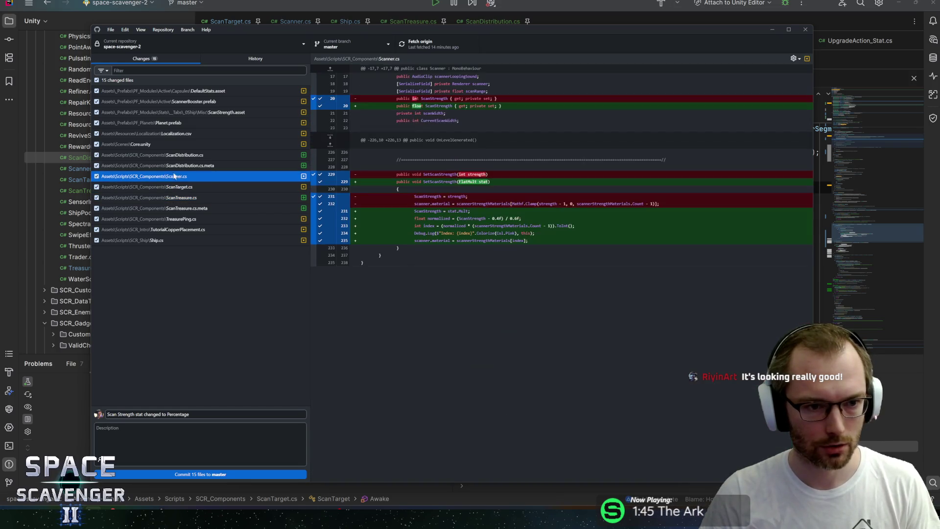
click(173, 155)
click(174, 144)
click(173, 135)
click(180, 123)
click(177, 112)
click(176, 91)
Review diffs of ScanTarget.cs, Scanner.cs, ScanDistribution.cs and ScanTreasure.cs again
click(182, 230)
click(181, 219)
click(179, 208)
click(183, 198)
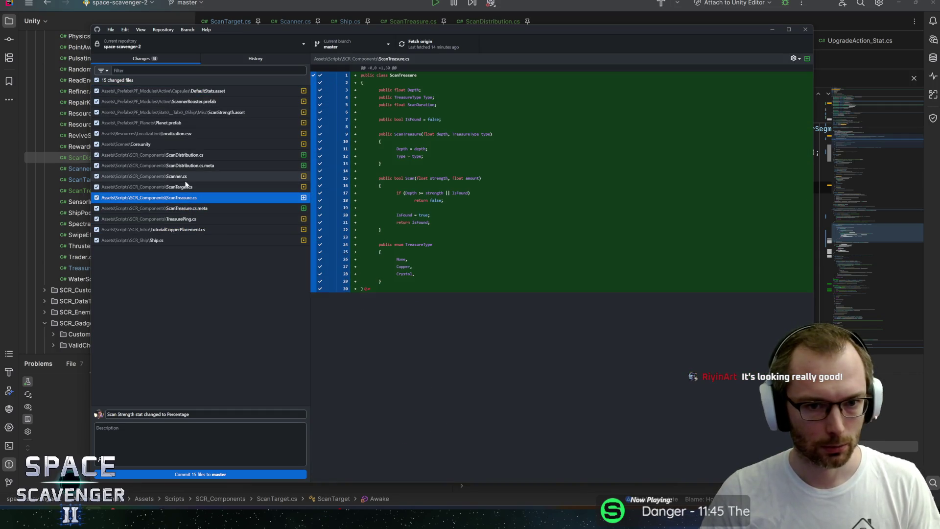
click(185, 187)
click(190, 175)
click(195, 156)
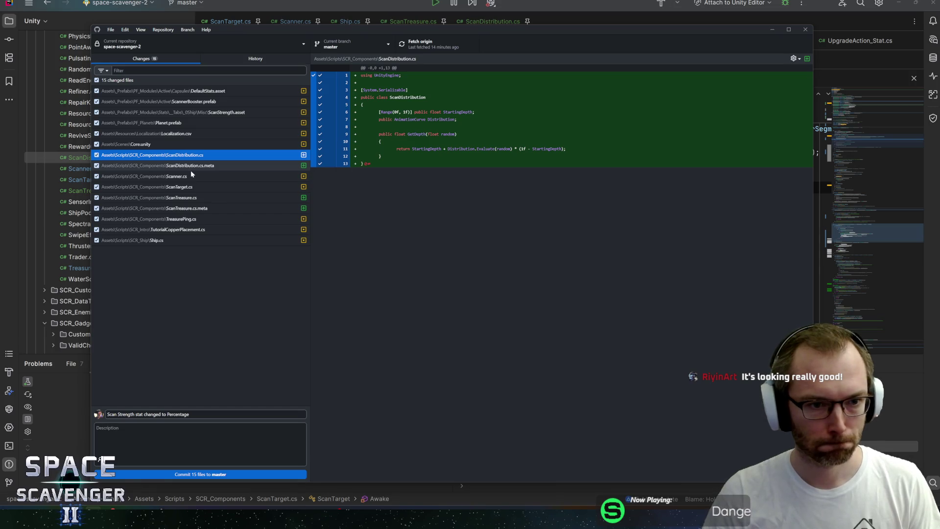
click(186, 198)
click(182, 209)
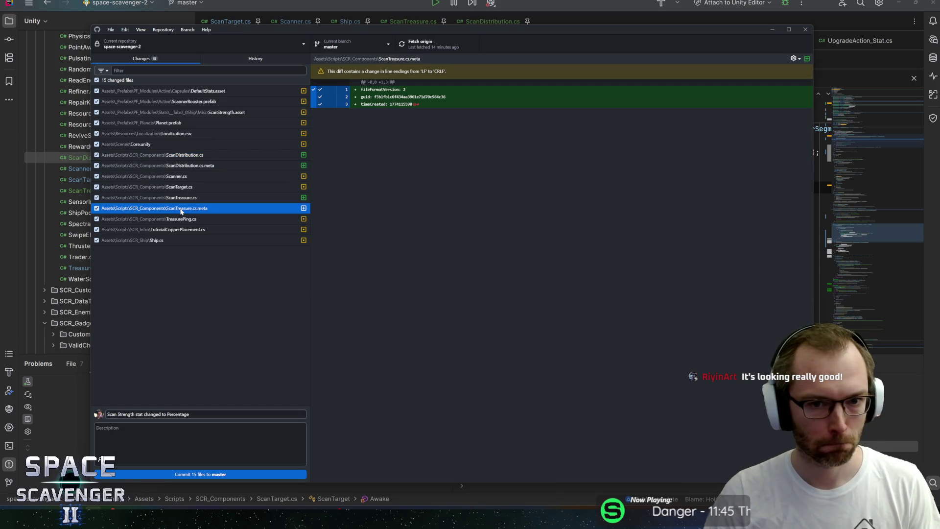
click(181, 200)
Commit all 15 files to master and push to origin
click(201, 475)
click(445, 43)
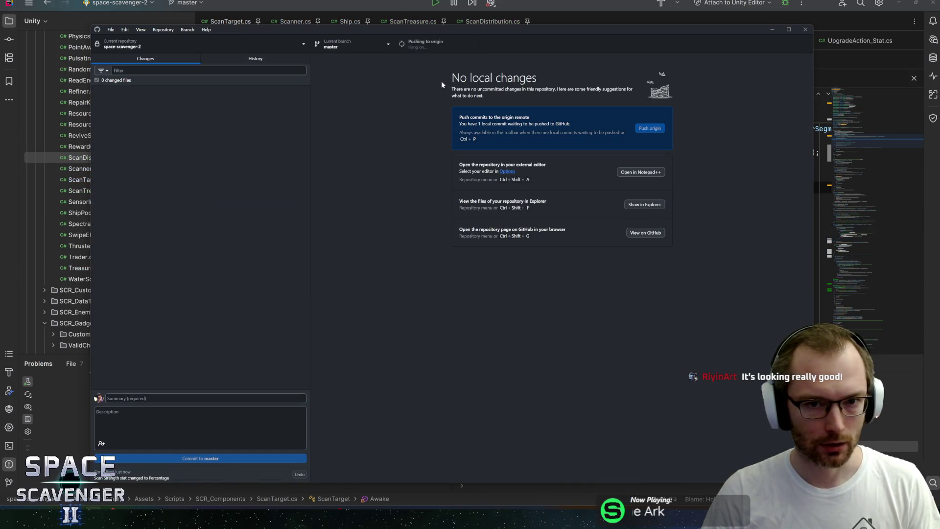
key(alt+Tab)
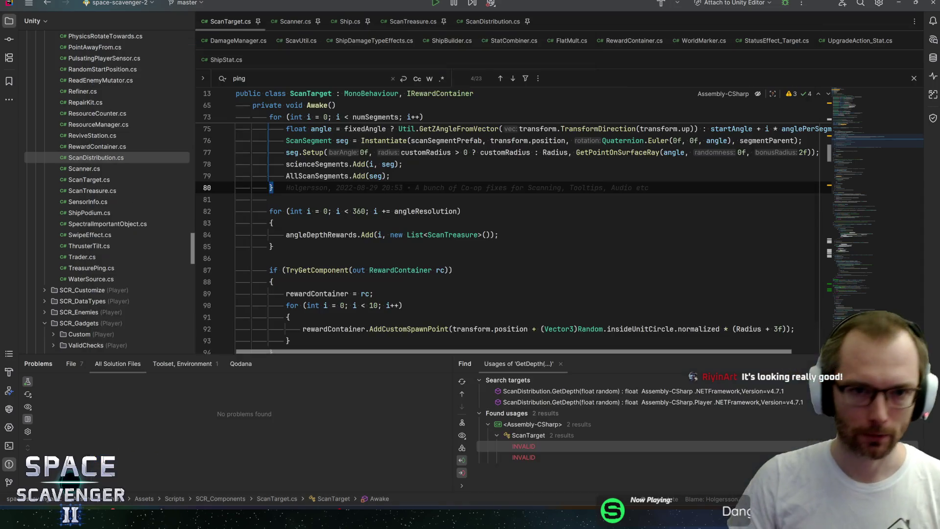
Inspect the DefaultStats asset's stat Mult values, then open the ScannerBooster prefab
key(alt+Tab)
key(alt+Tab)
key(alt+Tab)
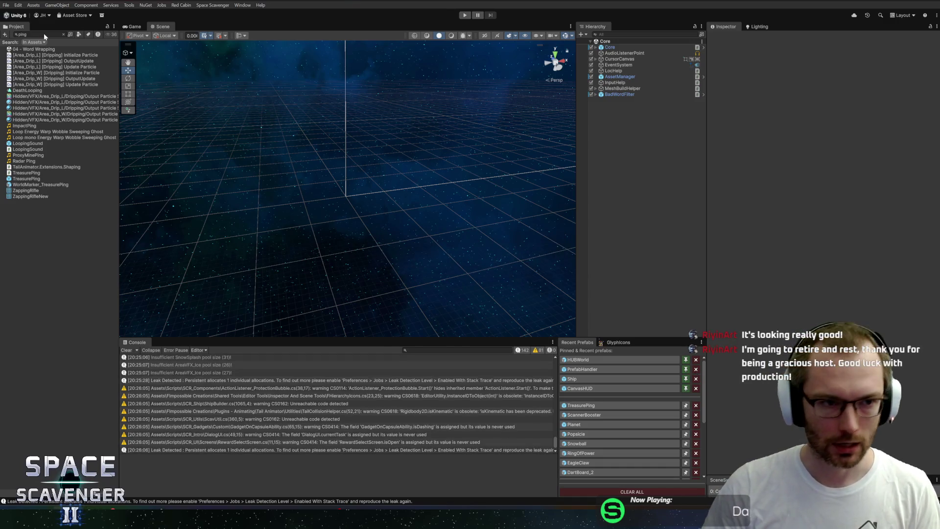
click(45, 36)
text(fau)
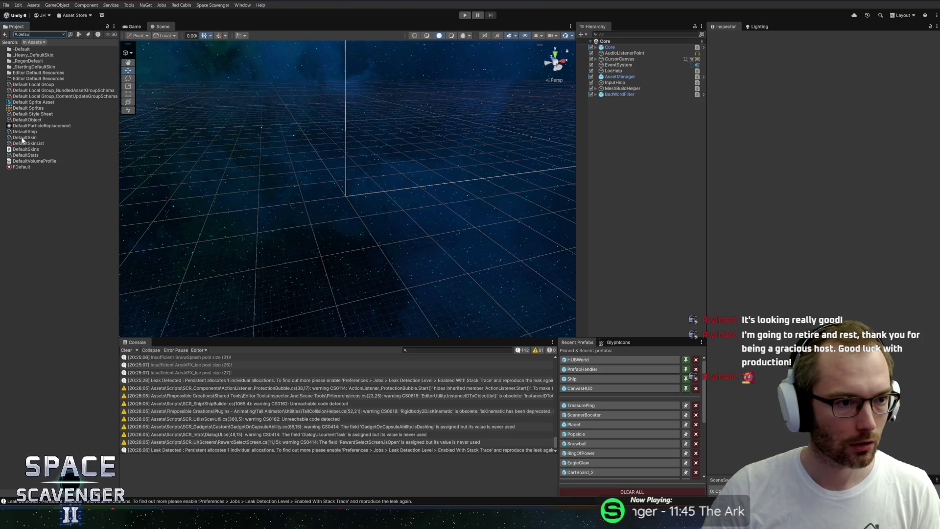
click(18, 155)
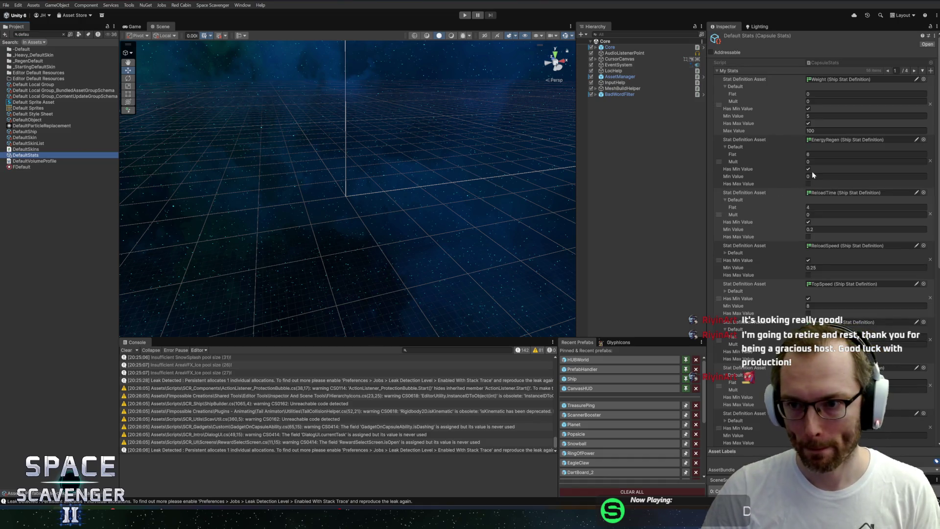
scroll(806, 270, down, 3)
click(911, 350)
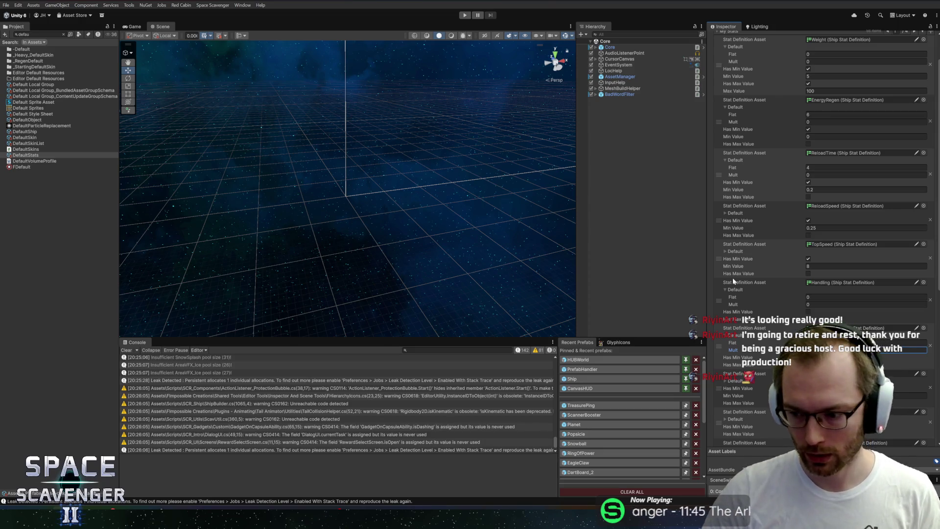
click(585, 414)
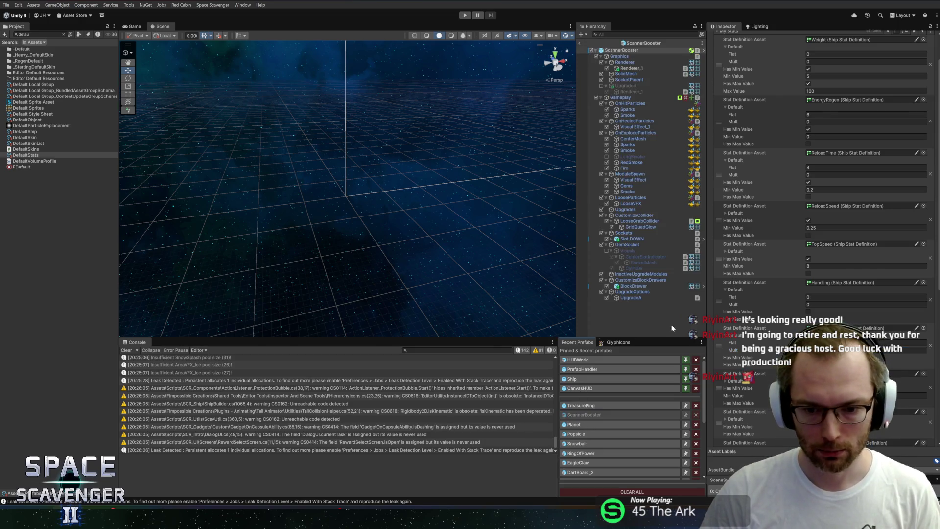
Set the UpgradeA option's cost preset to Upgrade_0_Common and save the prefab
scroll(785, 306, down, 5)
scroll(783, 302, down, 2)
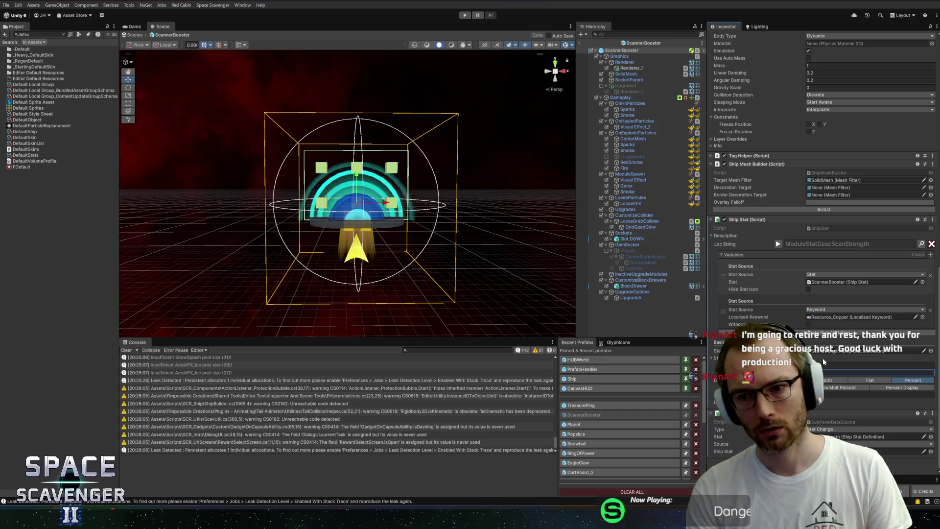
click(634, 298)
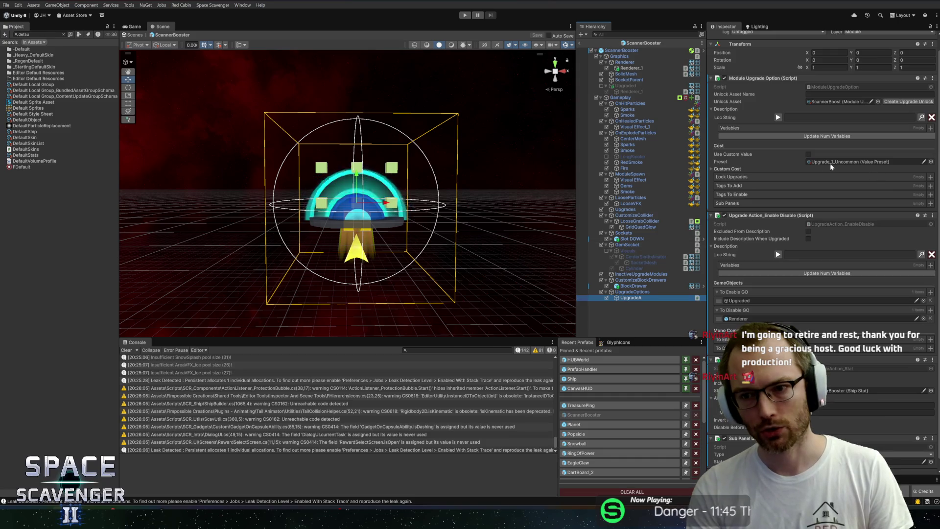
click(932, 162)
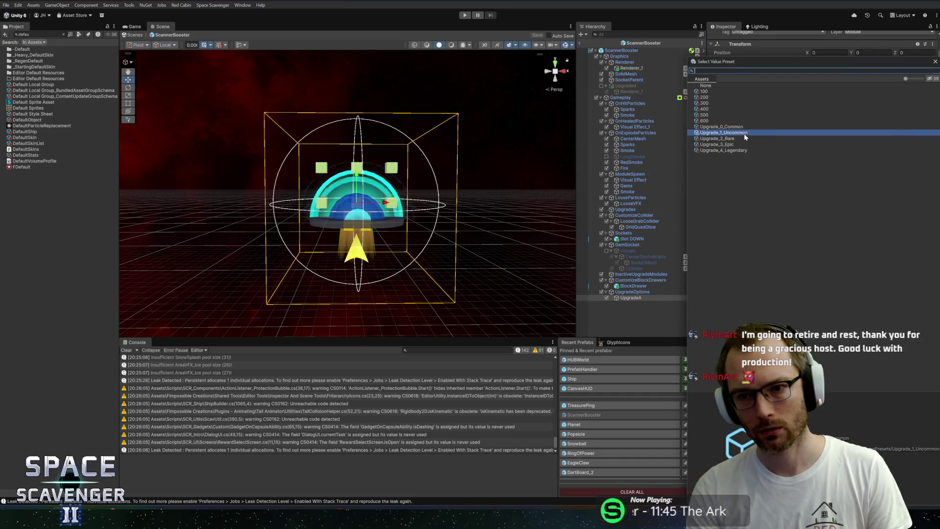
click(727, 128)
key(ctrl+s)
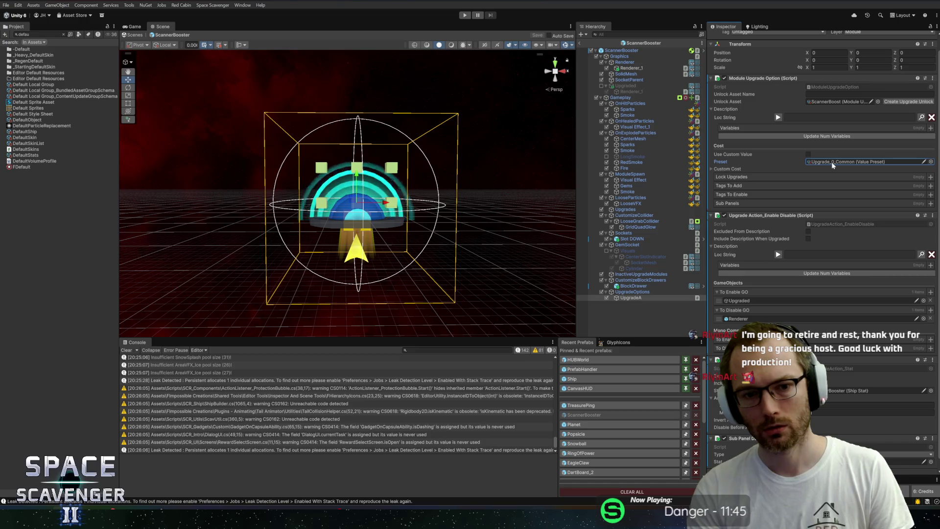
Clear the Project search and leave the ScannerBooster prefab for the Core scene
scroll(828, 170, down, 1)
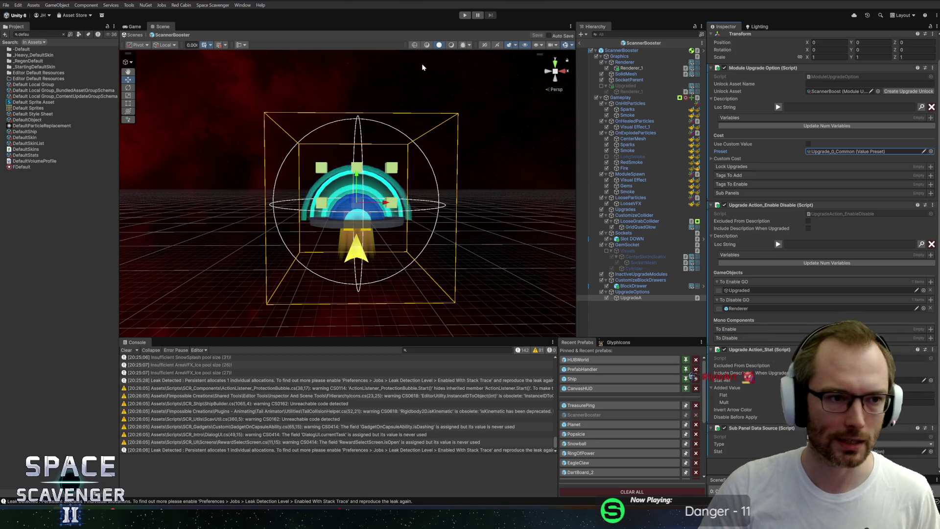
key(ctrl+f)
key(BackSpace)
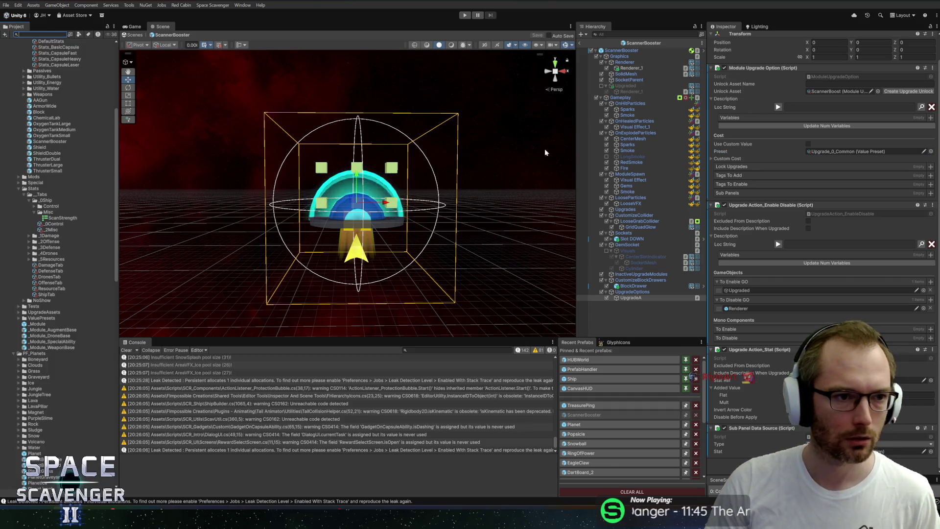
click(580, 43)
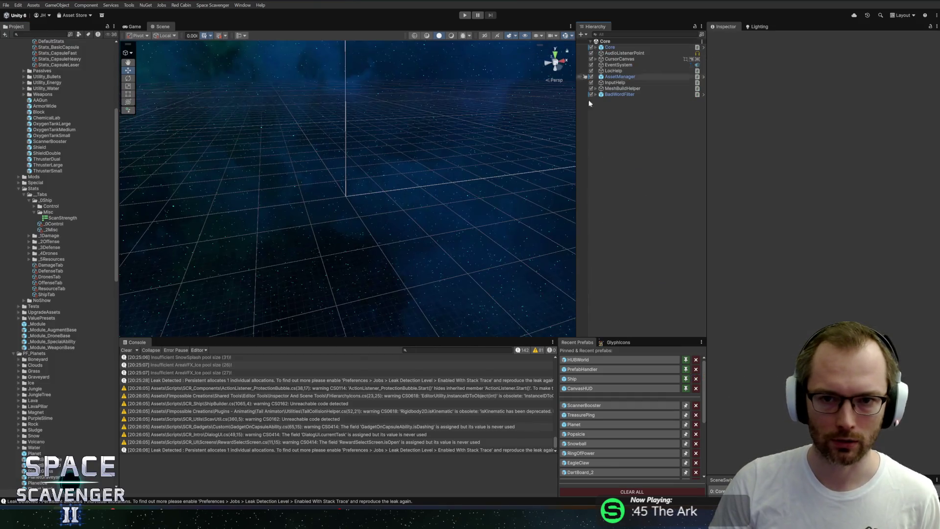
Enlarge and clear the Console, then bring the HacknPlan board forward
drag(519, 338, 526, 325)
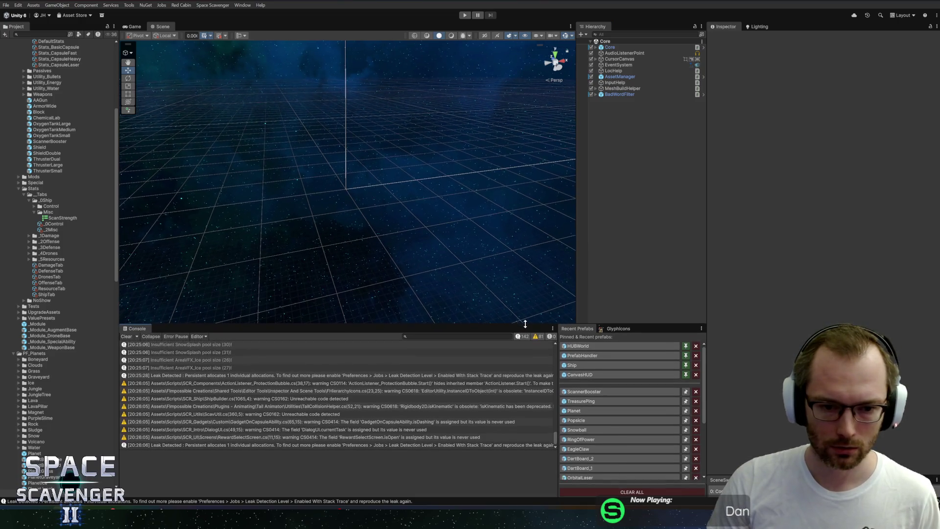
click(127, 337)
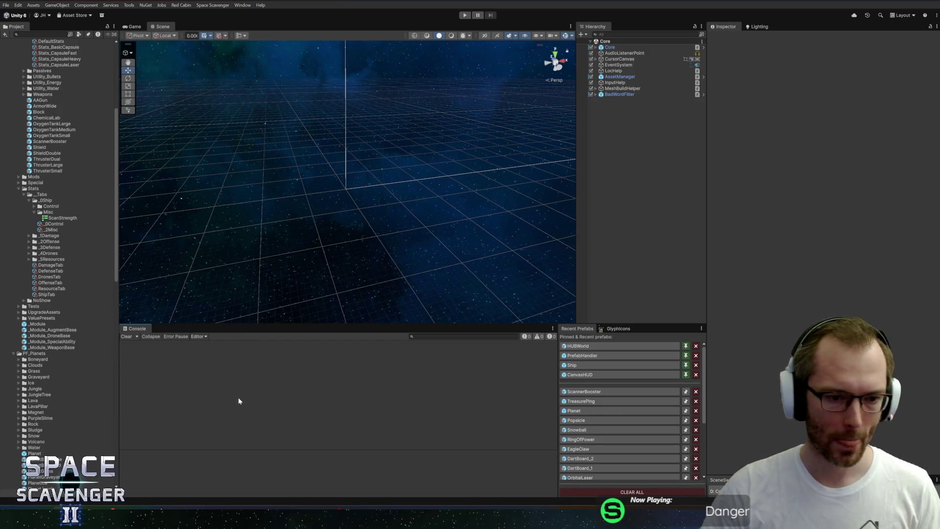
click(202, 469)
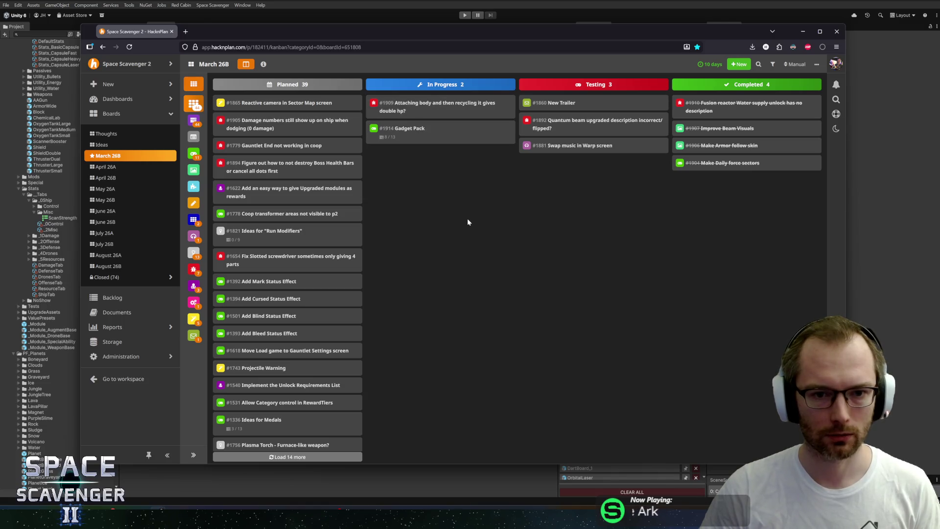
Move Gadget Pack card #1914 from In Progress back to Planned
click(404, 136)
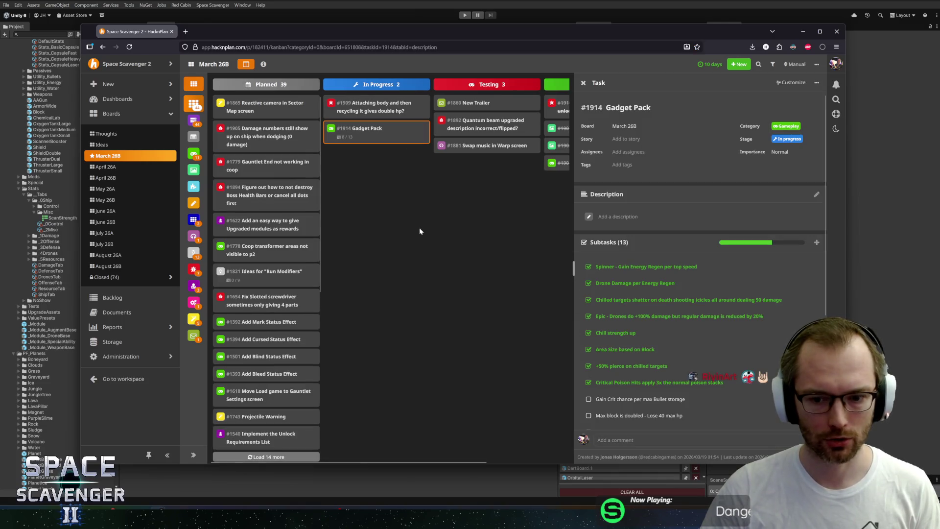
click(421, 228)
mouse_move(388, 124)
mouse_down()
mouse_move(272, 198)
mouse_move(252, 187)
mouse_up()
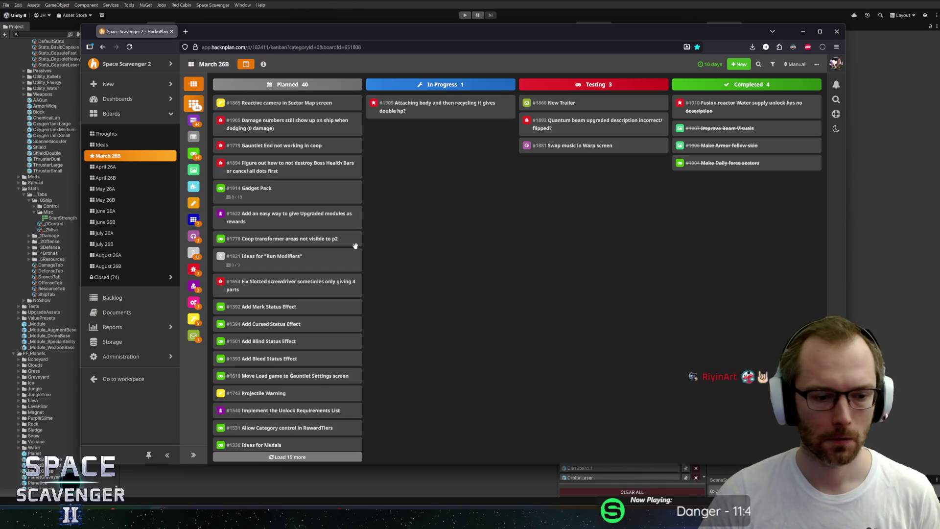
key(alt+Tab)
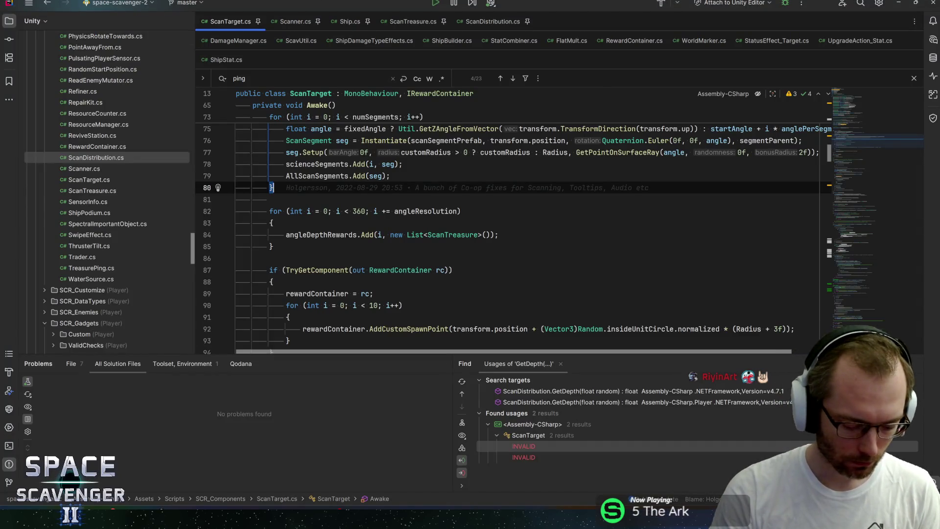
Open Module.cs, find the recycle code, and review the OnRecycled overrides
key(ctrl+n)
text(module)
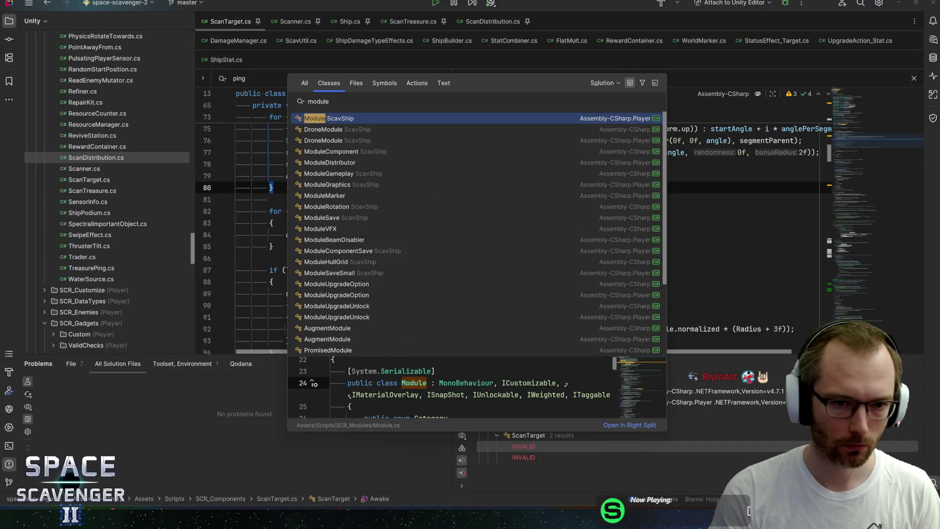
key(Return)
key(ctrl+f)
text(recycl)
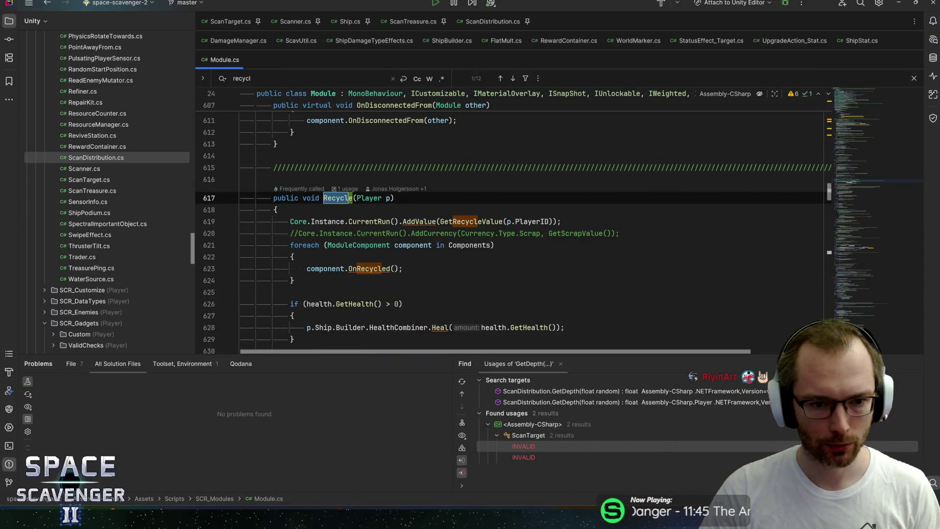
scroll(375, 221, down, 2)
ctrl+click(375, 194)
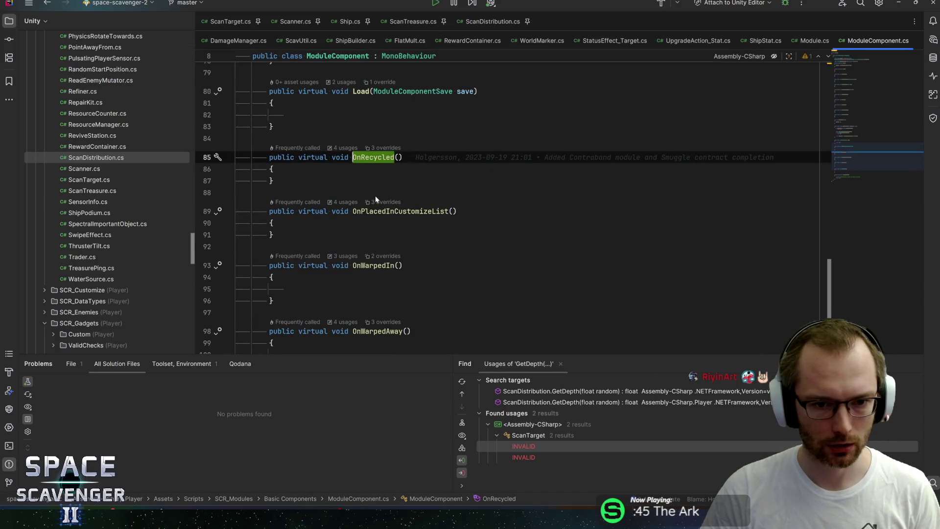
click(383, 148)
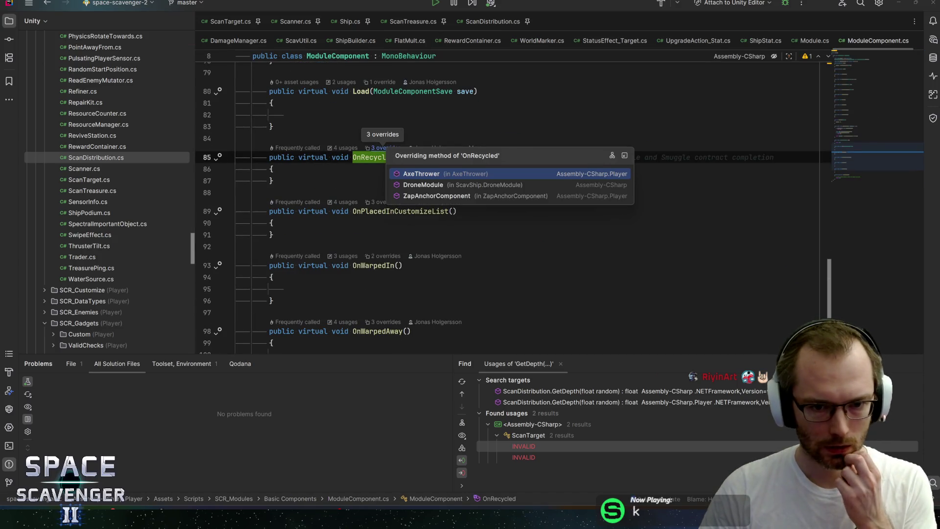
key(Escape)
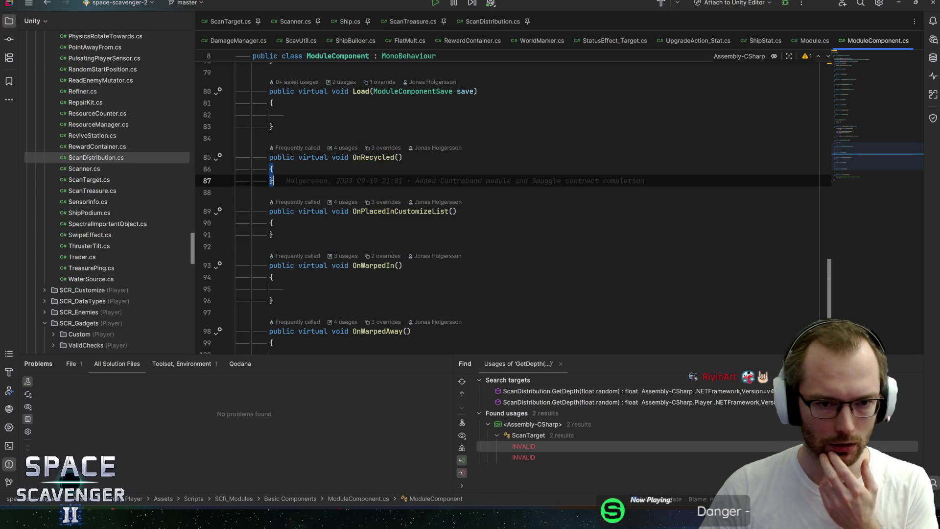
key(ctrl+alt+Left)
Comment out the HealthCombiner.Heal call on line 628 with // and save Module.cs
click(319, 214)
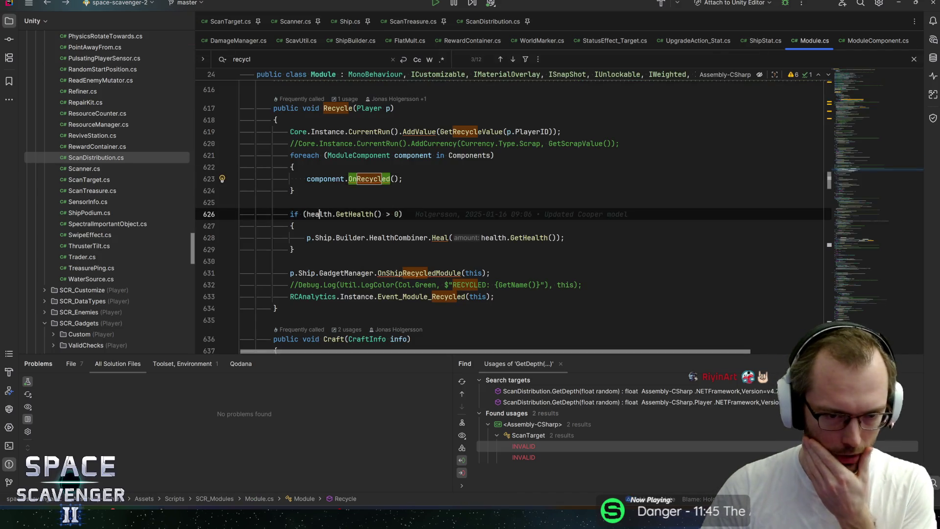
click(373, 214)
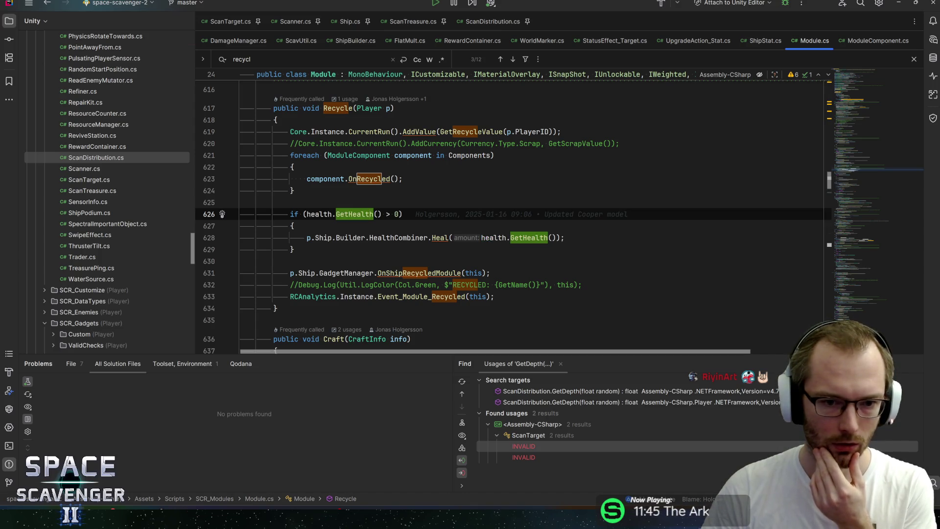
click(308, 238)
text(//)
key(End)
key(ctrl+s)
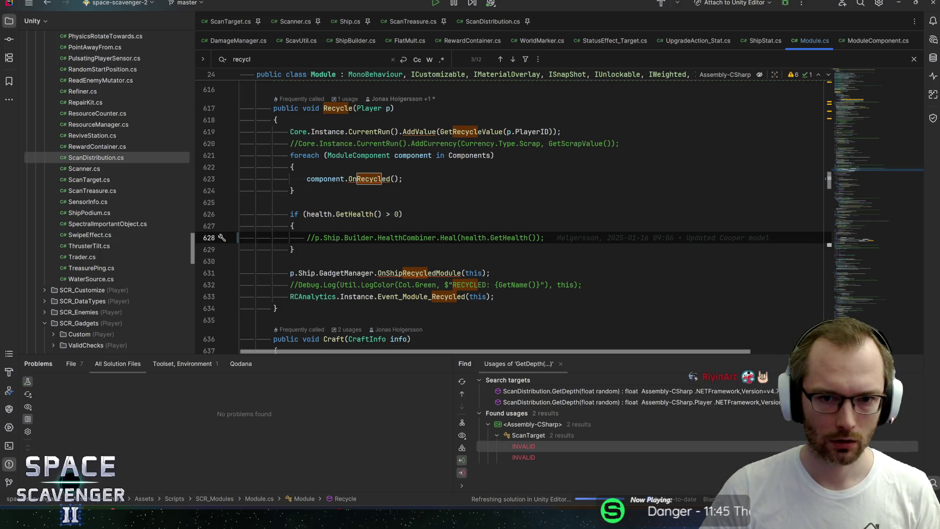
key(alt+Tab)
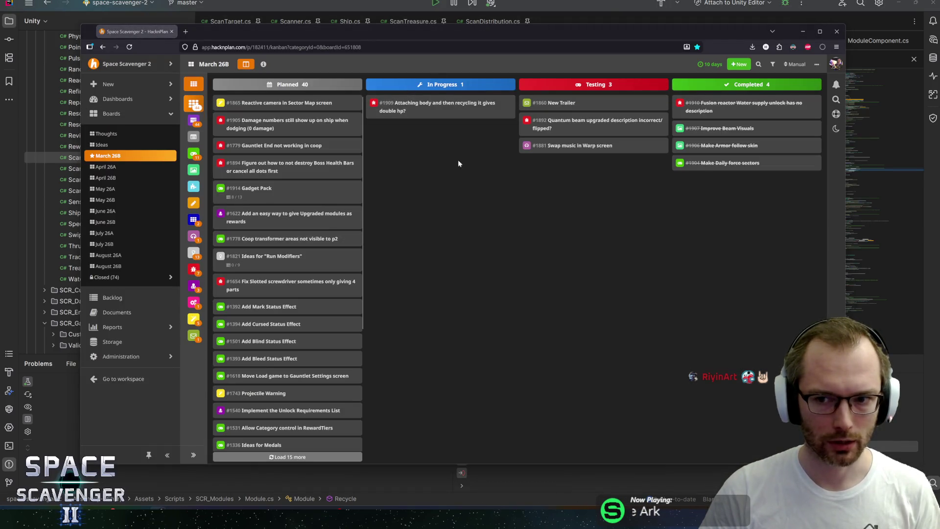
key(alt+Tab)
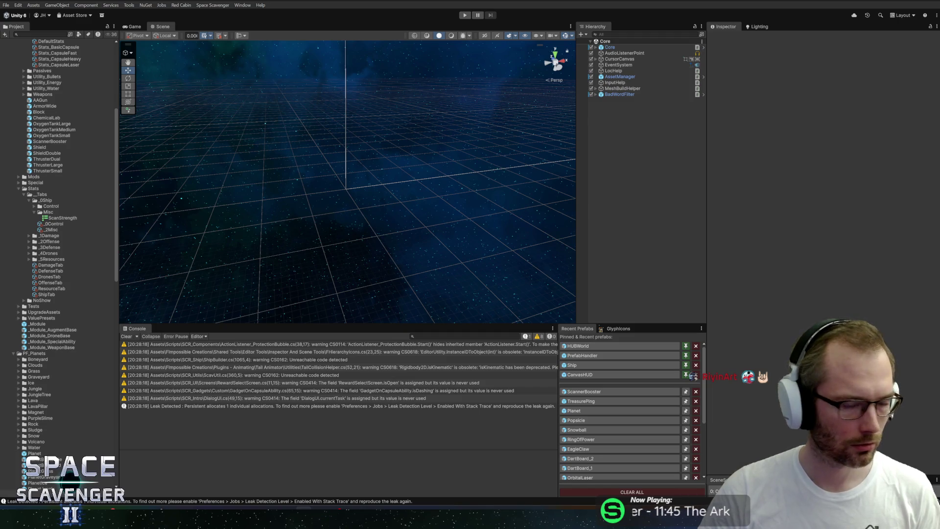
Run a short play test, pausing and then stopping Play mode
click(466, 16)
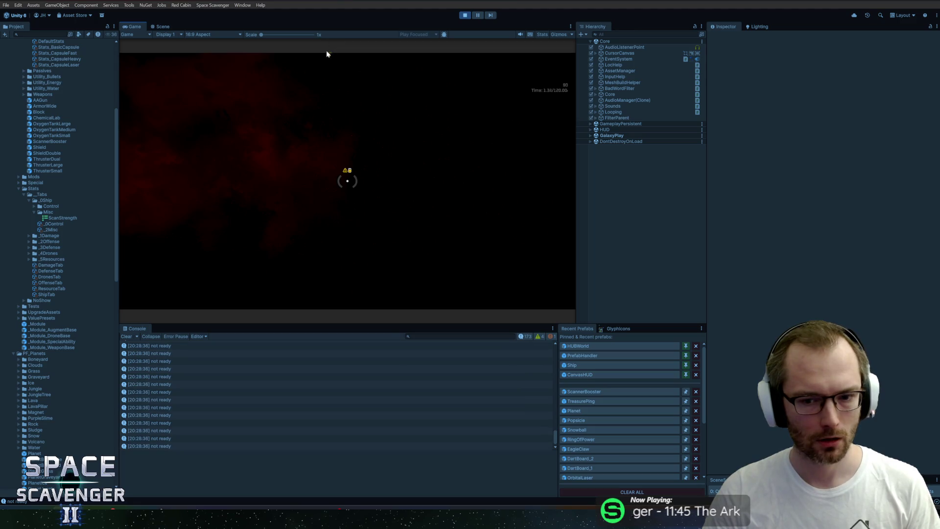
click(477, 16)
key(ctrl+p)
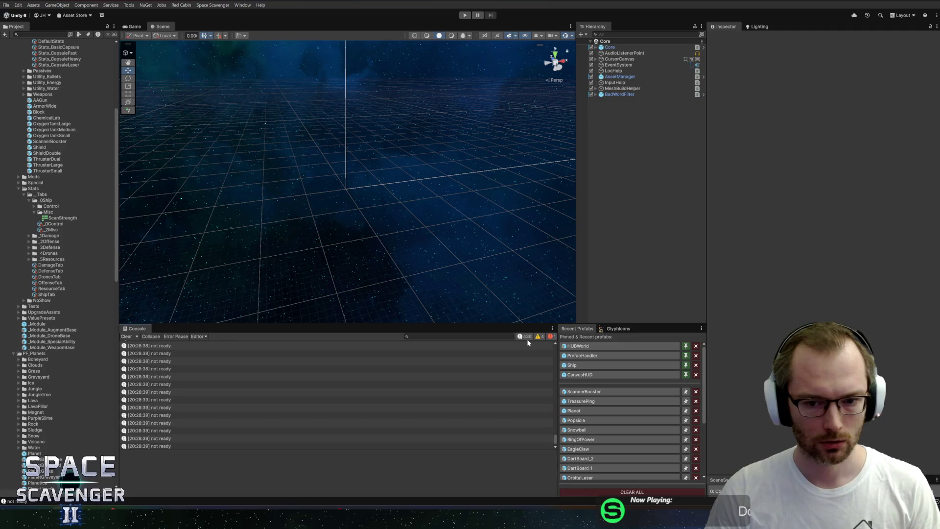
Filter the Console to errors and open the ArgumentOutOfRangeException at Scanner.cs line 235
click(527, 337)
click(263, 376)
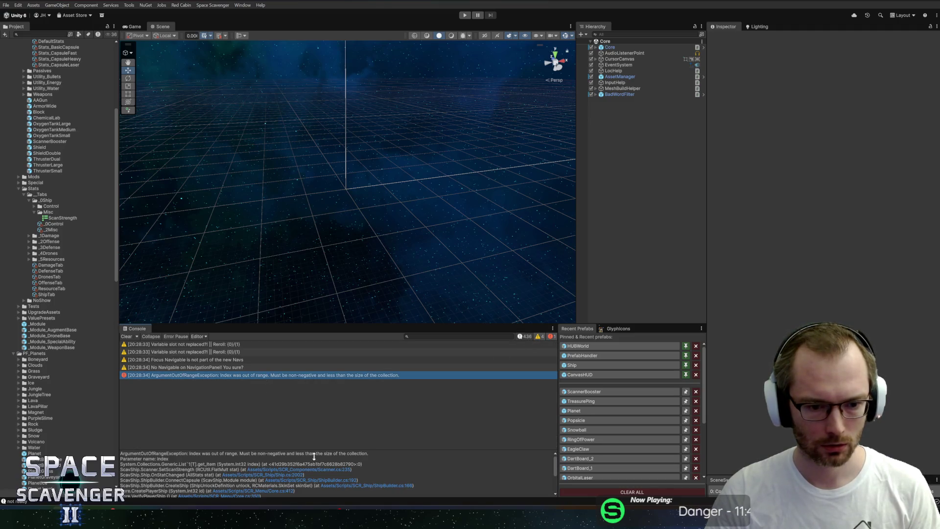
click(333, 470)
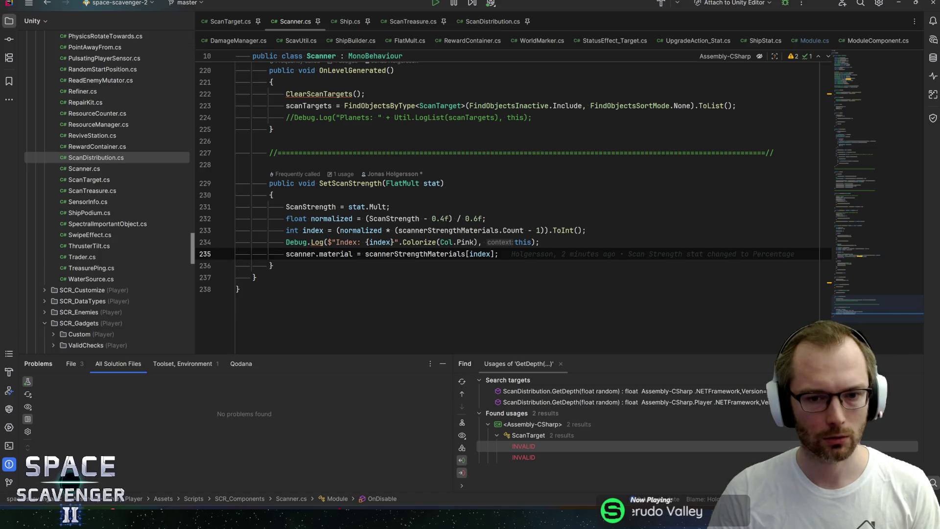
On line 232, change 0.4f to 0.3f and 0.6f to 0.7f, then save
click(440, 218)
key(shift+Right)
text(3)
key(End)
key(Left)
key(Left)
key(Left)
key(shift+Right)
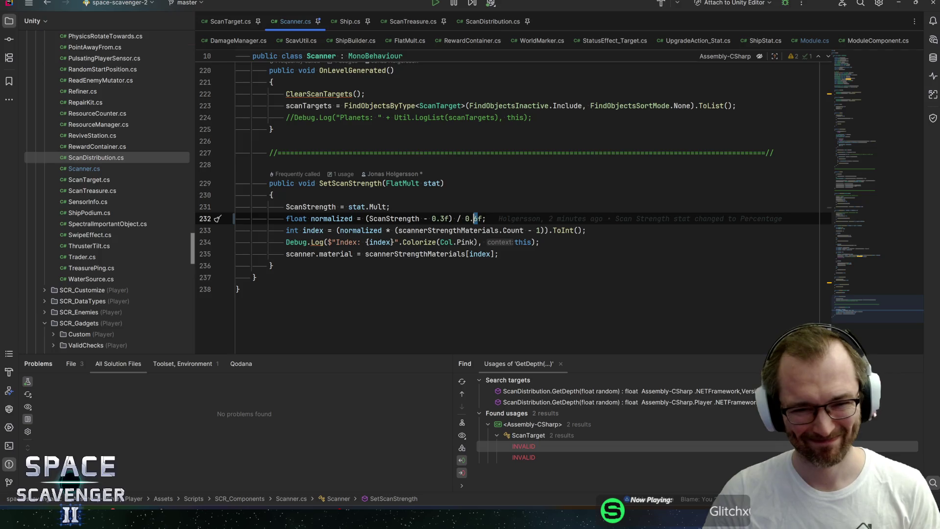
text(7)
key(End)
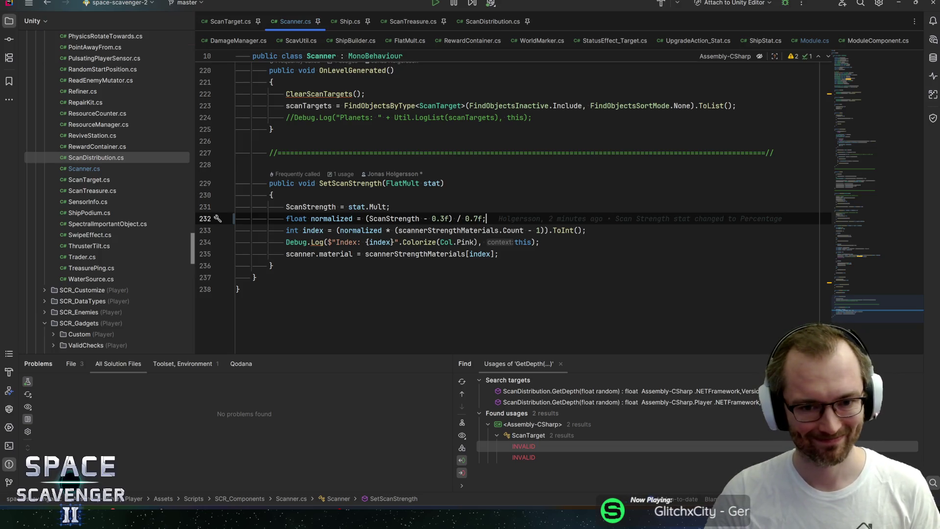
key(ctrl+s)
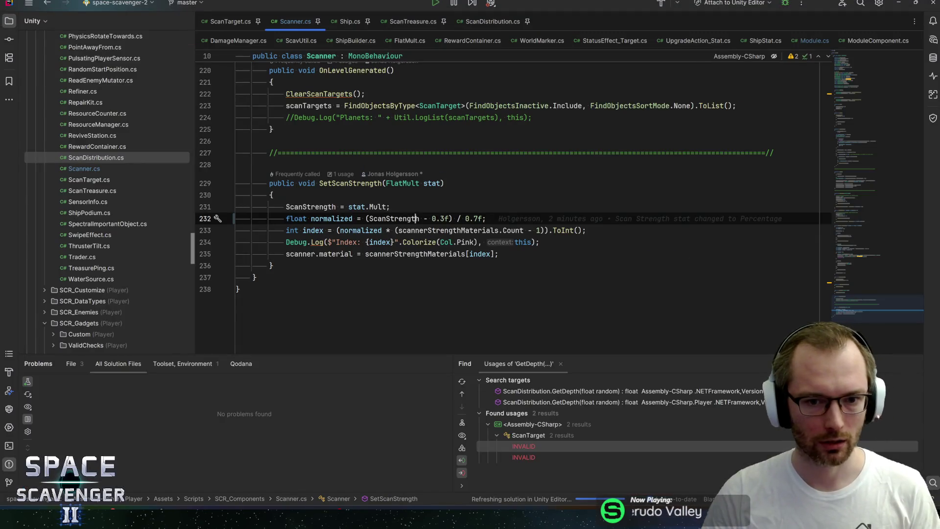
Start wrapping the material lookup index in a Mathf.Clamp call
click(418, 218)
key(Down)
key(Down)
key(Down)
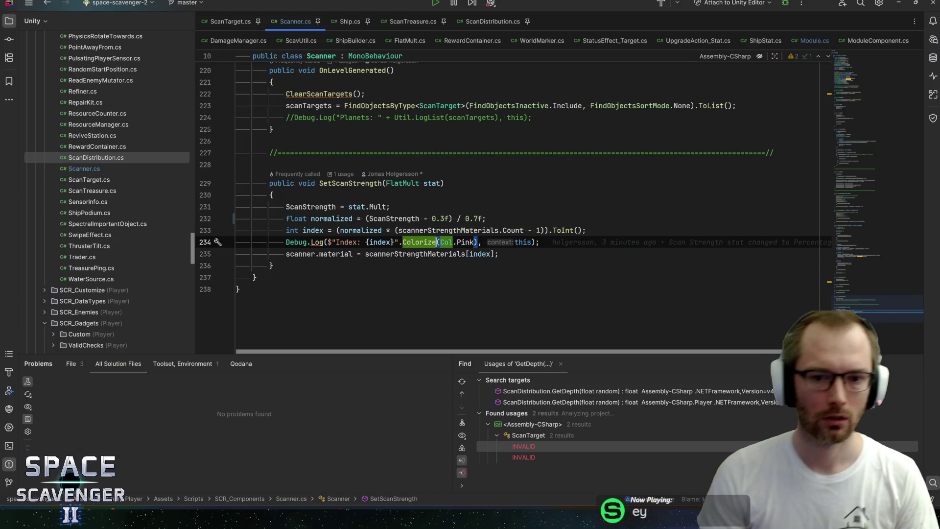
key(ctrl+Right)
key(Right)
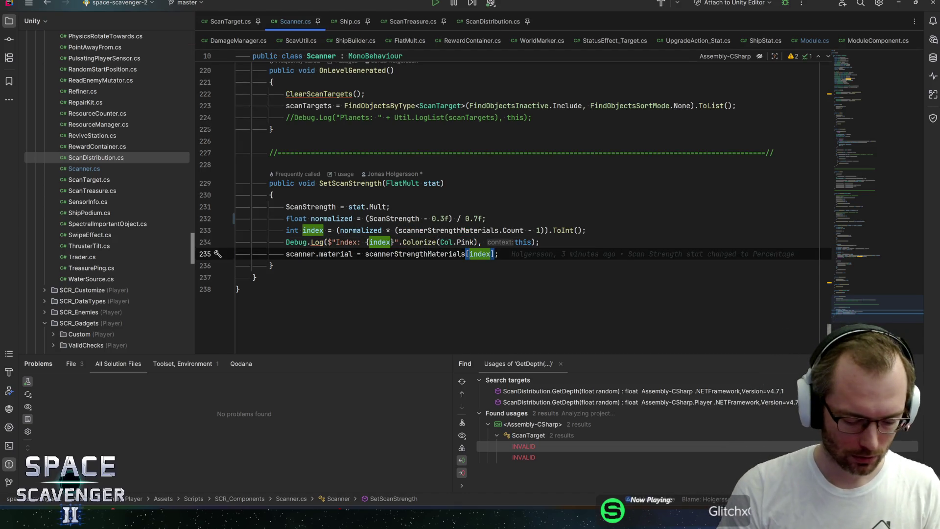
text(Mathf.Clam)
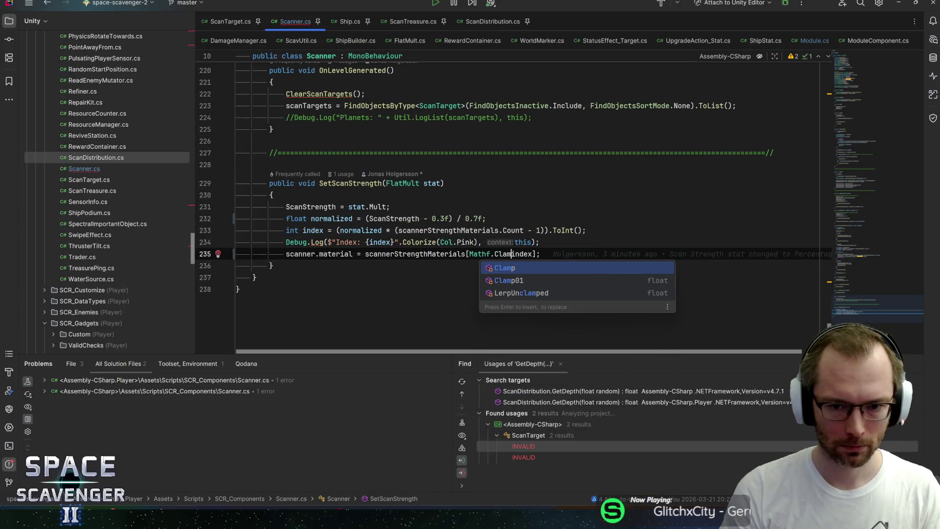
text(p(0,)
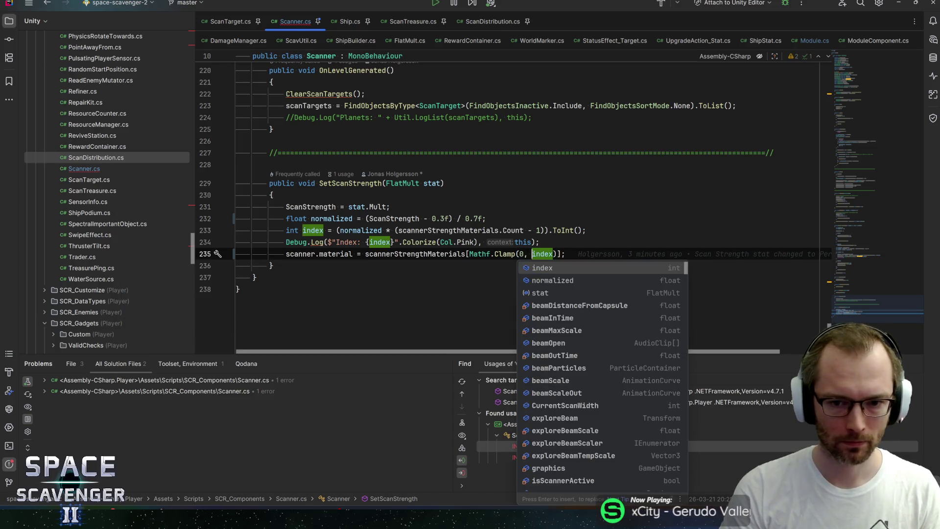
key(Escape)
key(Left)
key(Left)
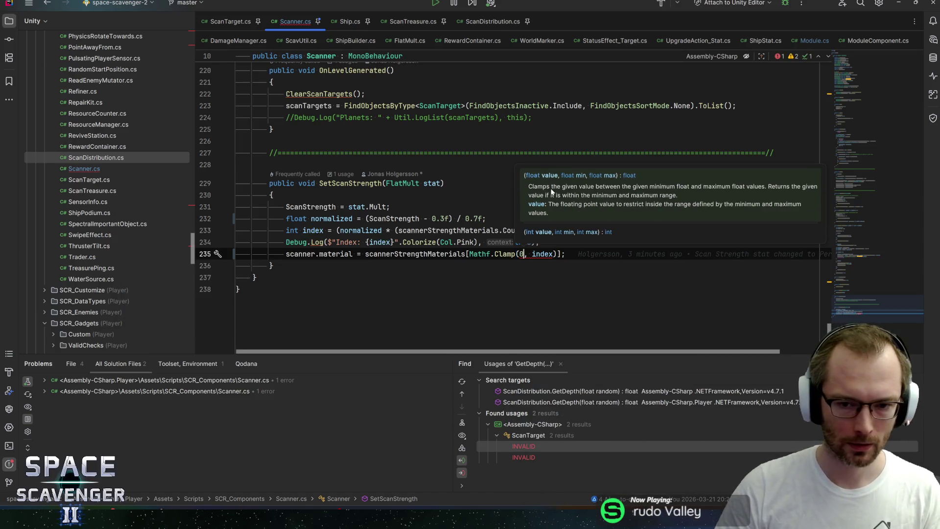
key(BackSpace)
key(Delete)
key(Delete)
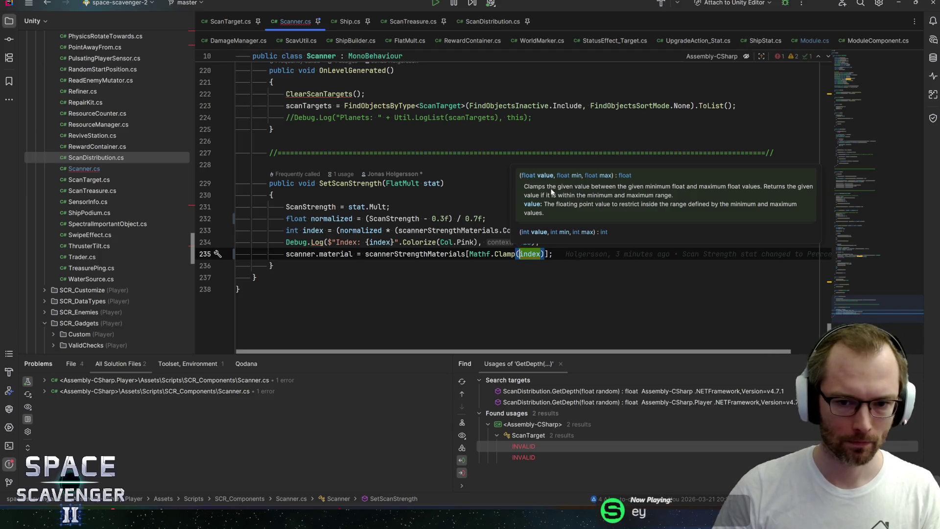
Change the lookup to Mathf.Max(0, index) and save the script
key(ctrl+shift+Left)
text(Max)
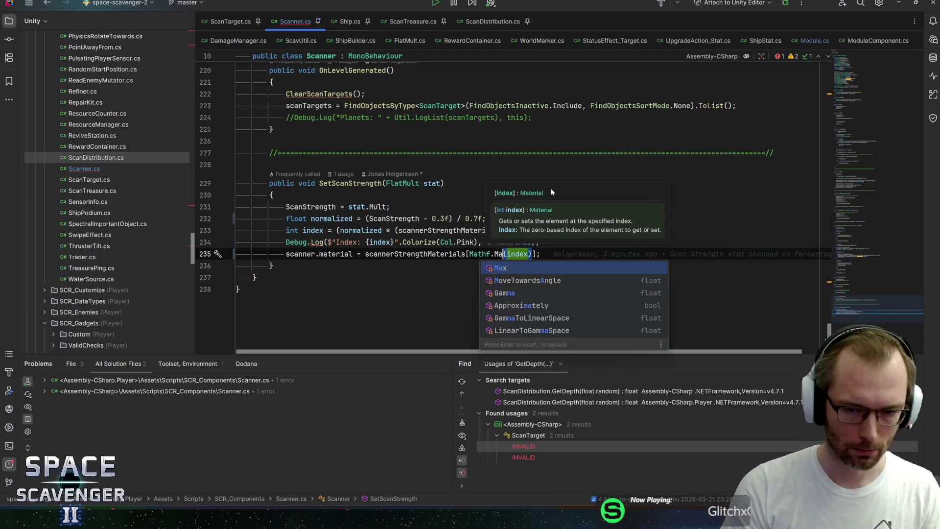
key(Escape)
key(Right)
text(0,)
key(End)
key(ctrl+s)
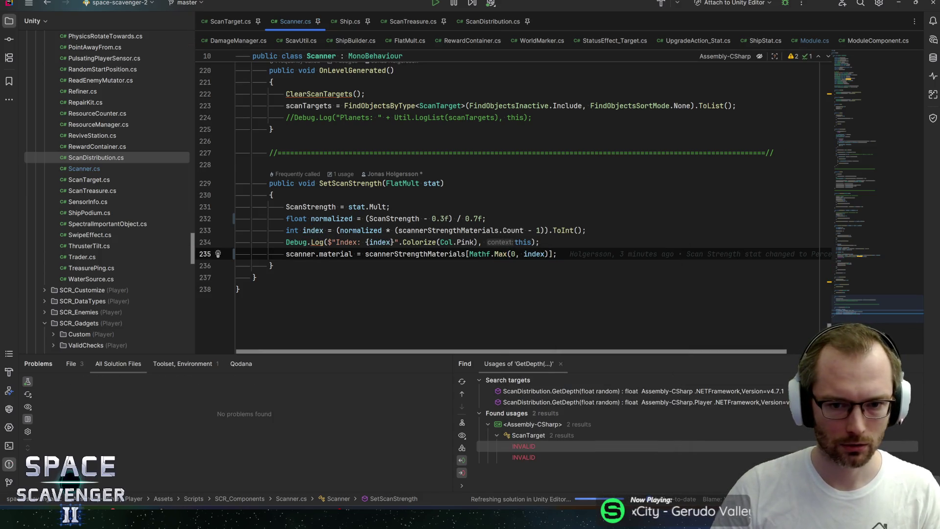
Move the Max(0, …) wrapper from the material lookup onto the index calculation
key(ctrl+Left)
key(ctrl+Left)
key(ctrl+Left)
key(ctrl+shift+Right)
key(ctrl+shift+Right)
key(ctrl+shift+Right)
key(ctrl+c)
key(BackSpace)
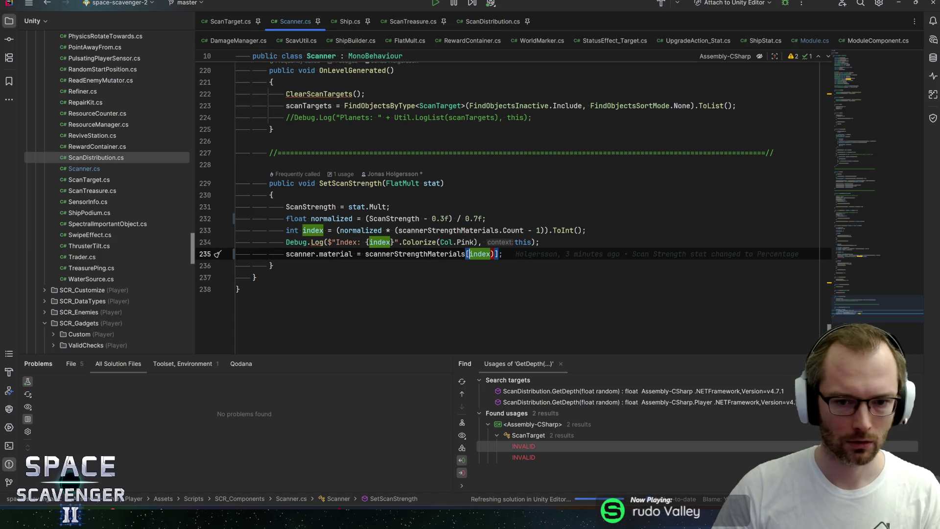
key(Delete)
key(Up)
key(Up)
key(ctrl+Left)
key(ctrl+Left)
key(ctrl+Left)
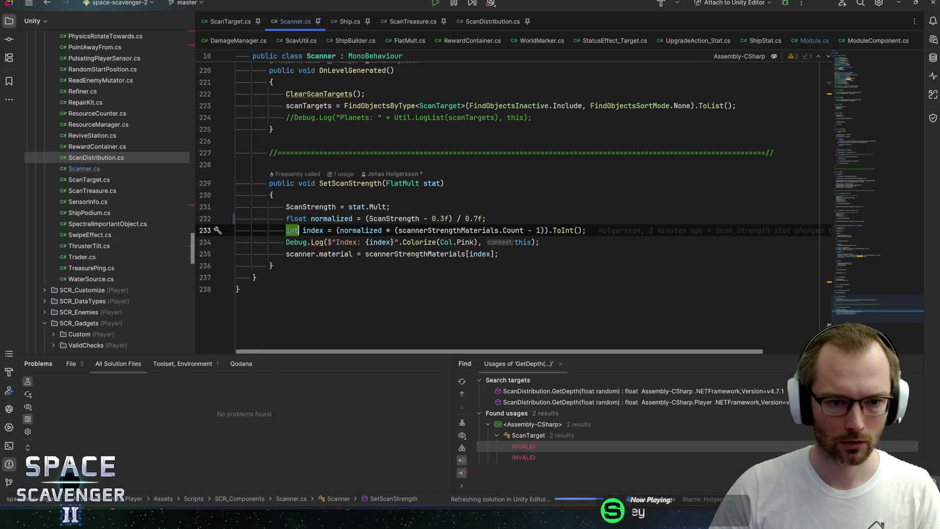
key(ctrl+v)
key(End)
key(Left)
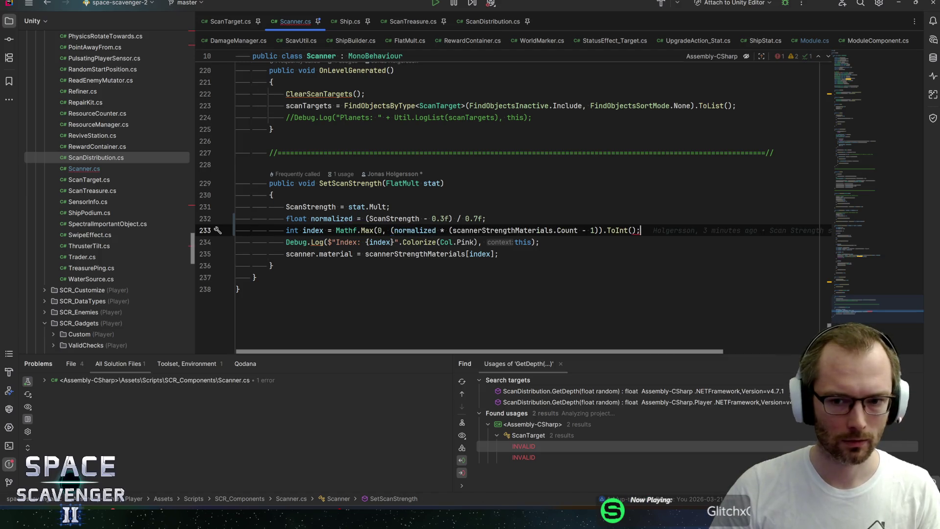
text();)
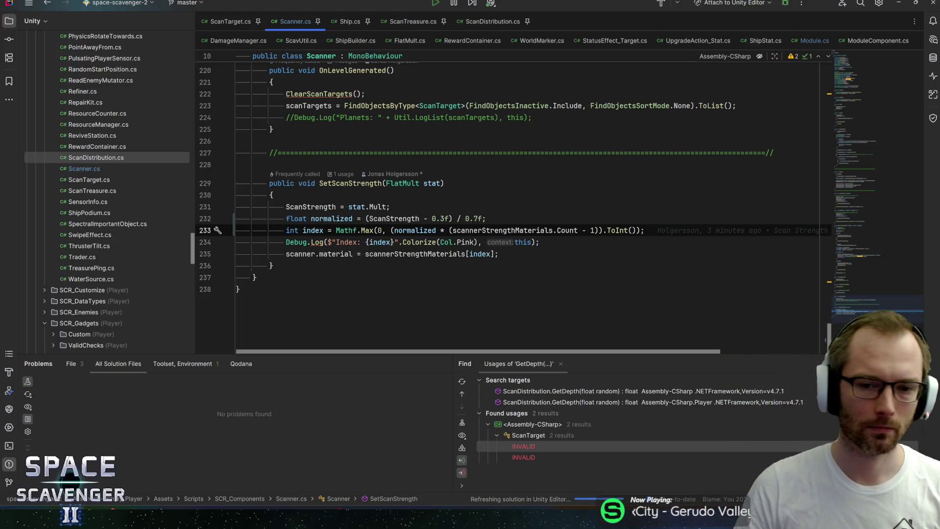
Make the index calculation Mathf.Clamp(…, 0, scannerStrengthMaterials.Count - 1)
click(498, 254)
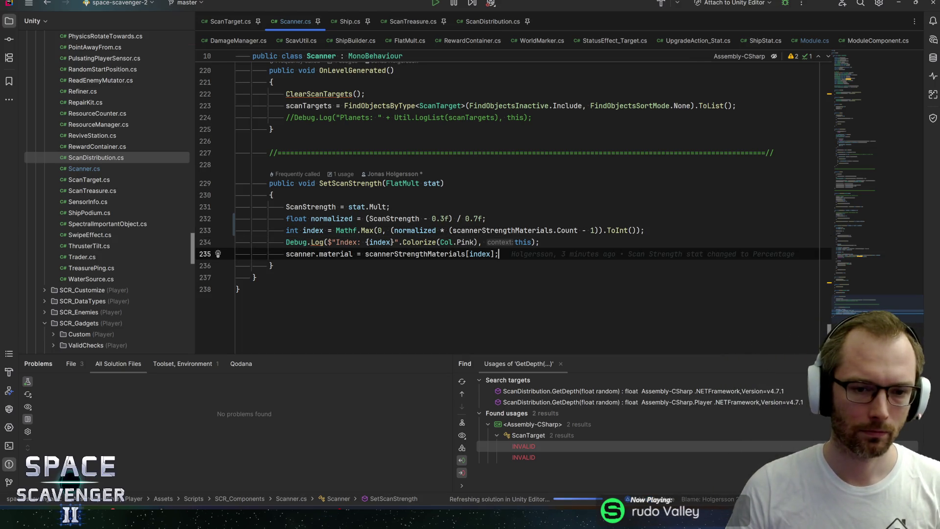
drag(450, 230, 579, 230)
click(376, 230)
double_click(368, 230)
text(Clamp)
key(Escape)
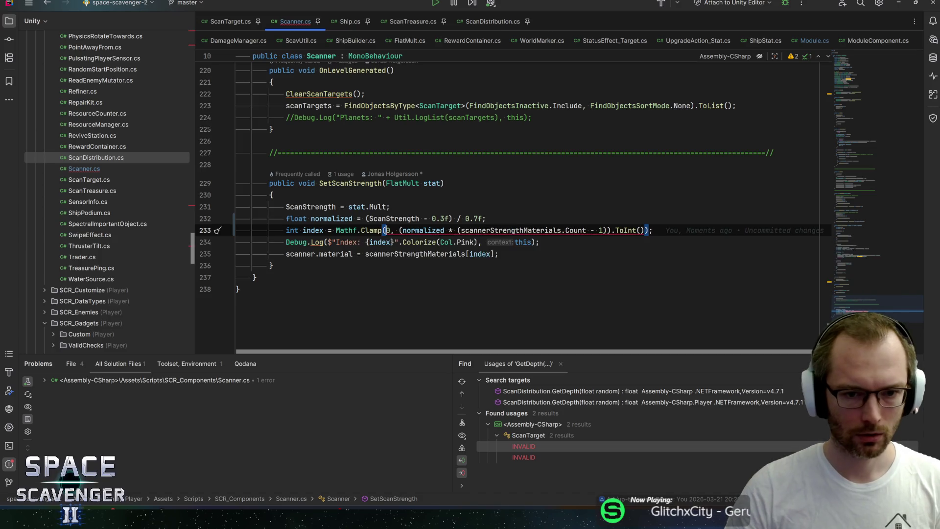
key(Delete)
key(Delete)
key(Delete)
click(636, 230)
key(Left)
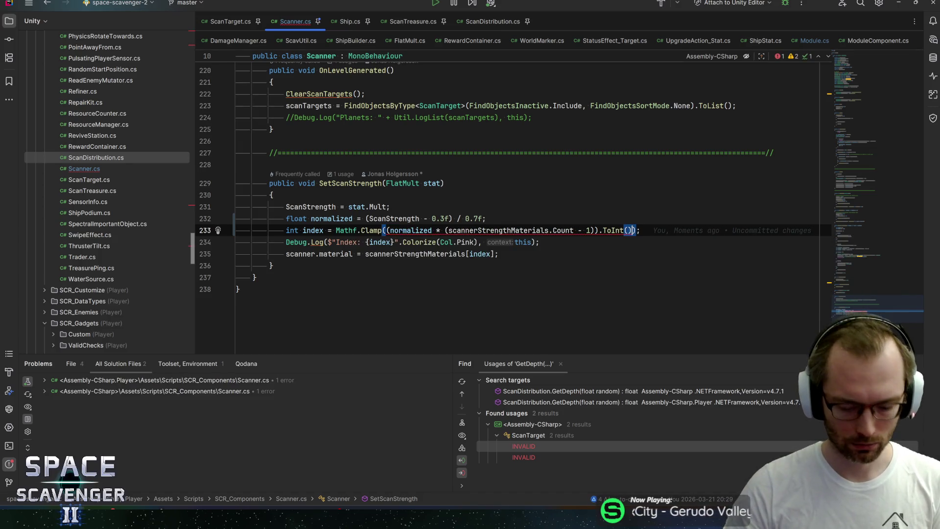
text(, 0, scannerStrengthMaterials.Count- 1)
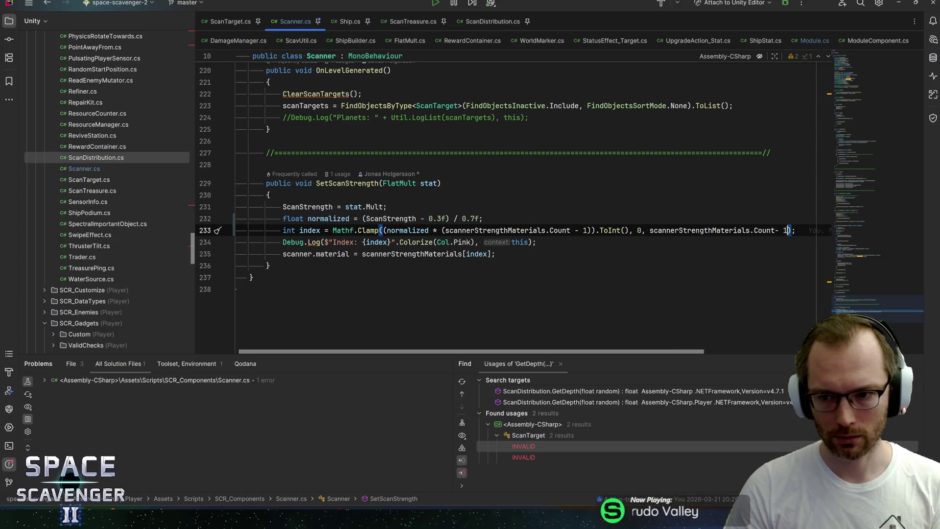
click(812, 231)
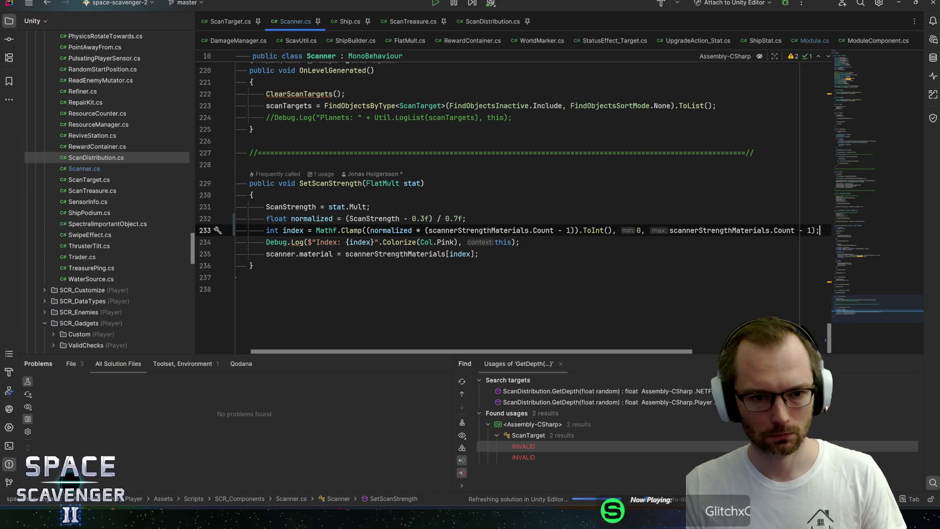
click(301, 230)
key(alt+Tab)
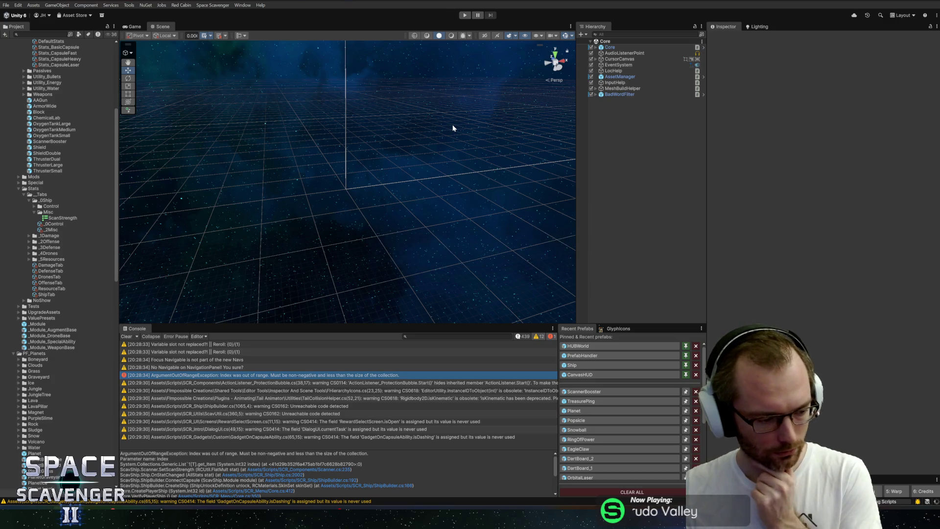
Playtest the fix in a maximized Game view, flying the ship through the level with WASD
click(465, 16)
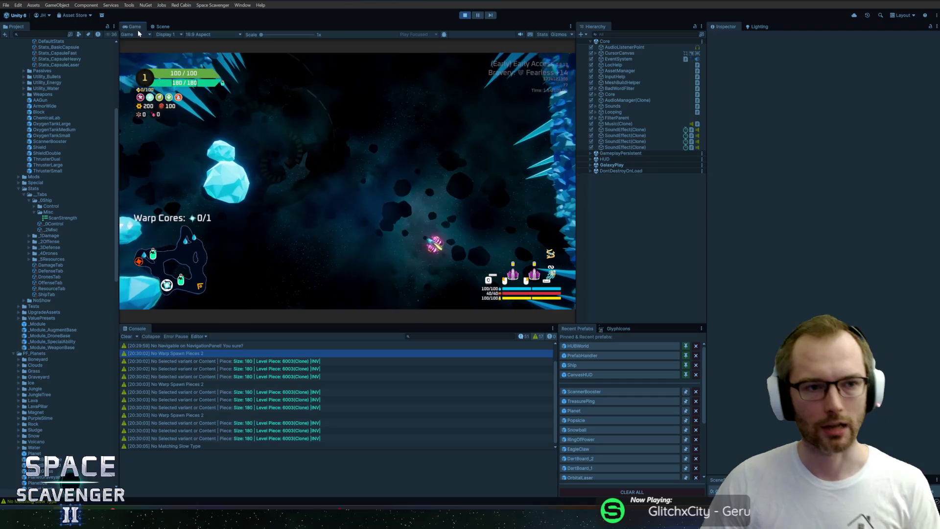
double_click(137, 27)
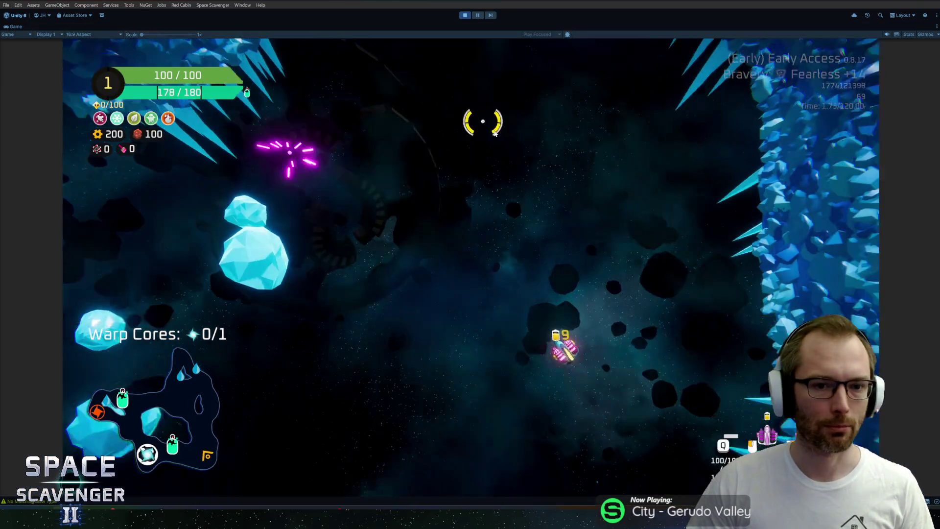
key(w)
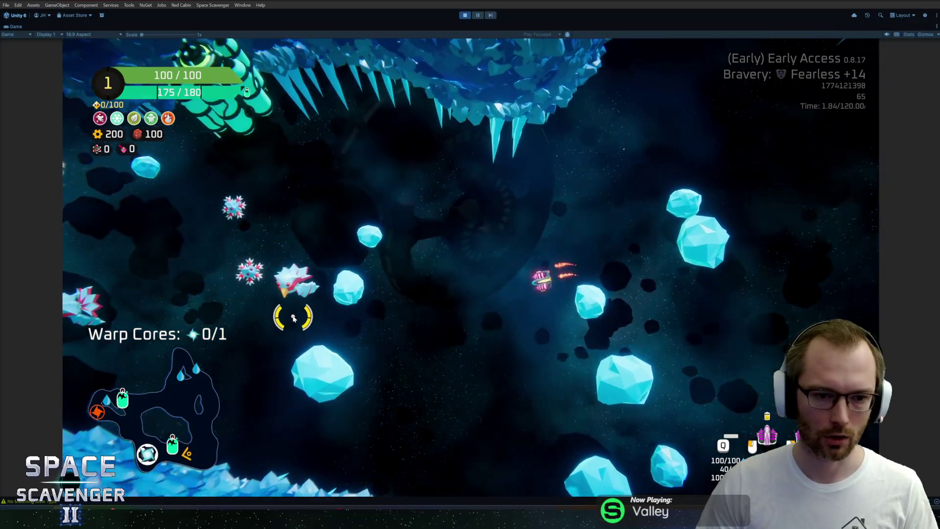
key(s)
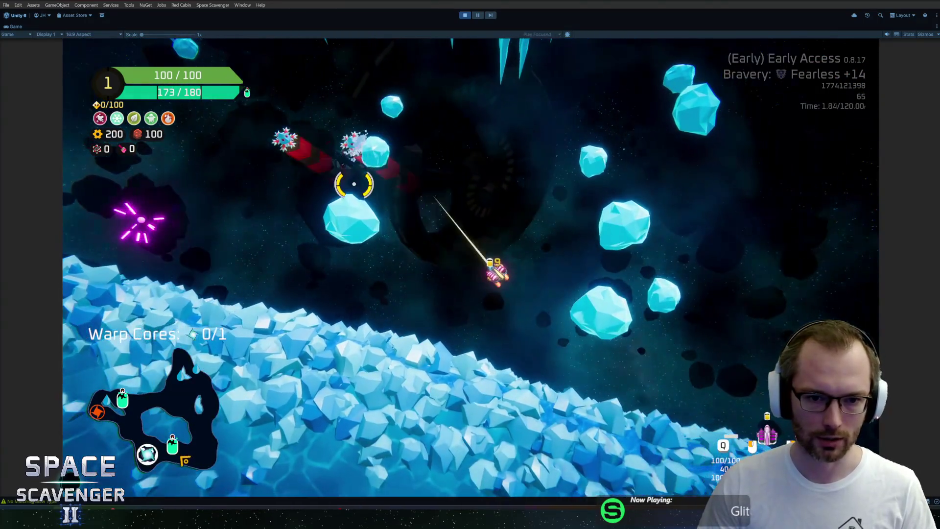
key(w)
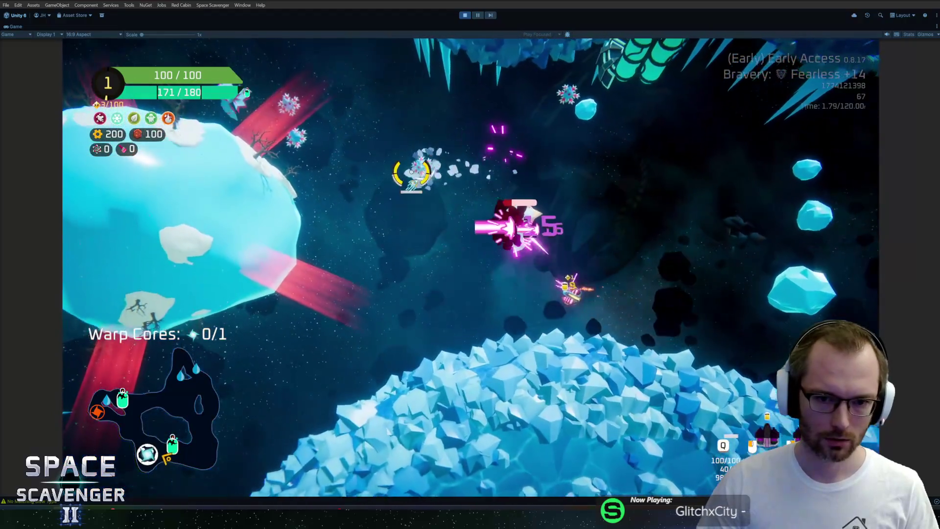
key(w)
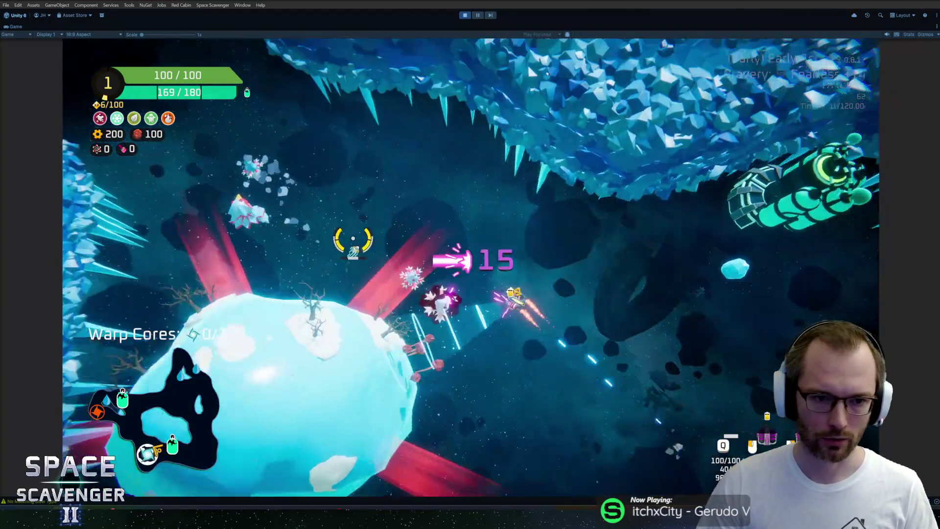
key(s)
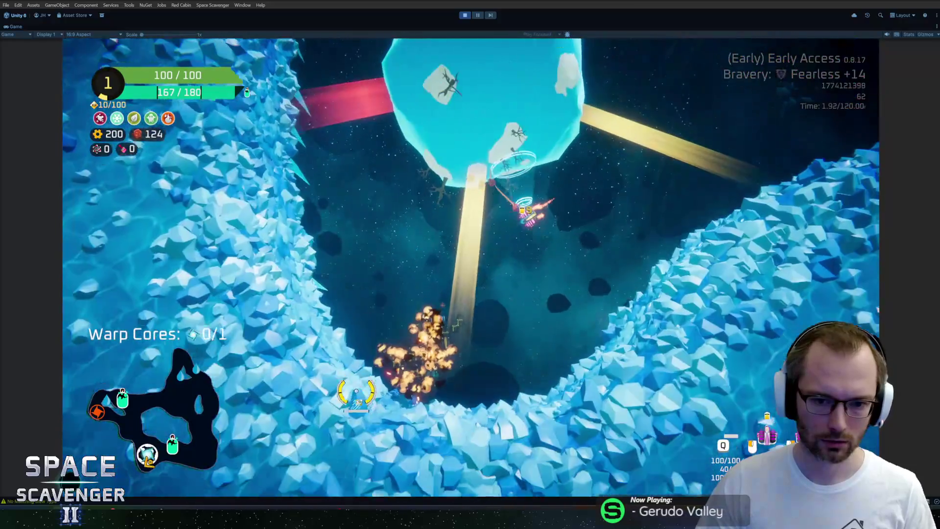
key(a)
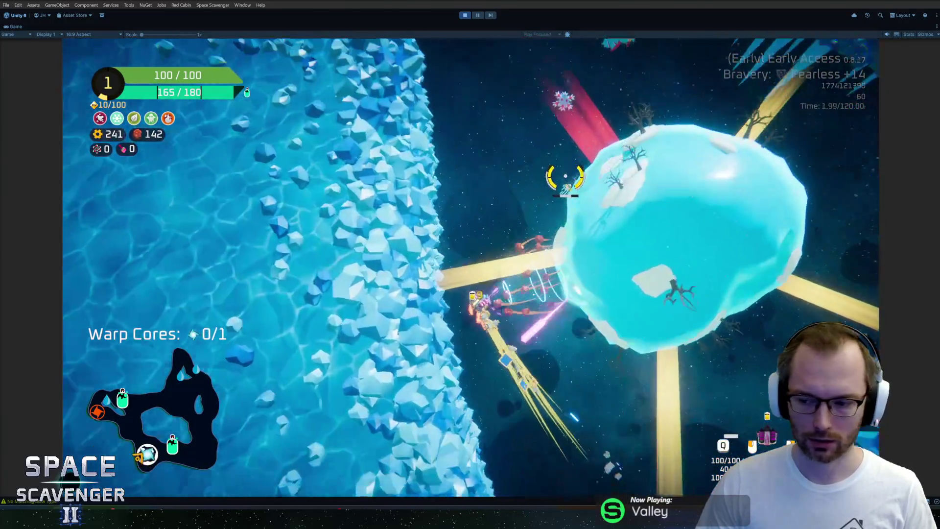
key(w)
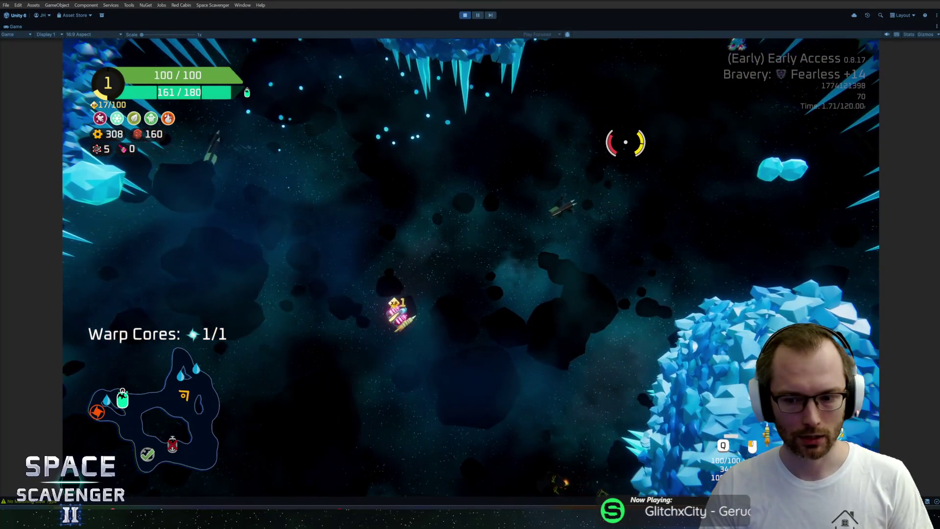
key(grave)
Spawn a Body part from the console, move it in the build grid, and recycle it
text(spawn bodyStandard)
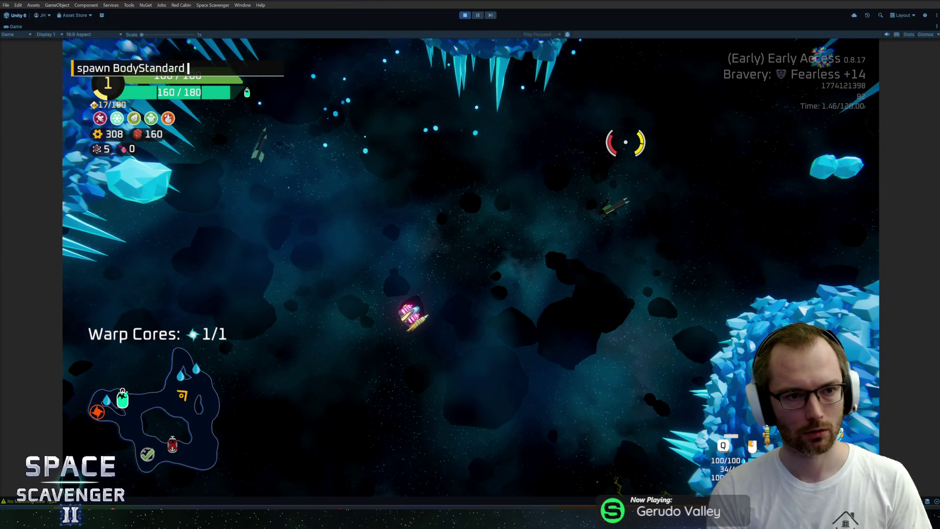
key(Return)
text(add hp -50)
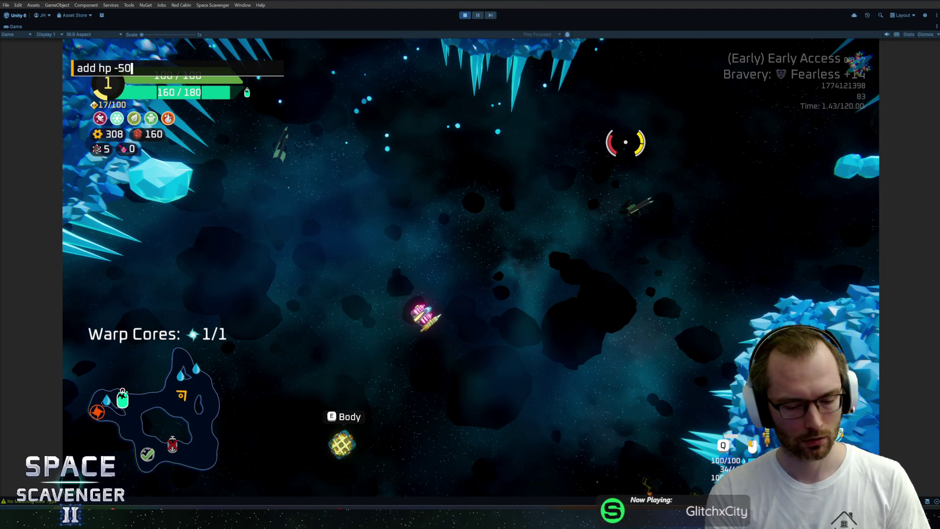
key(Return)
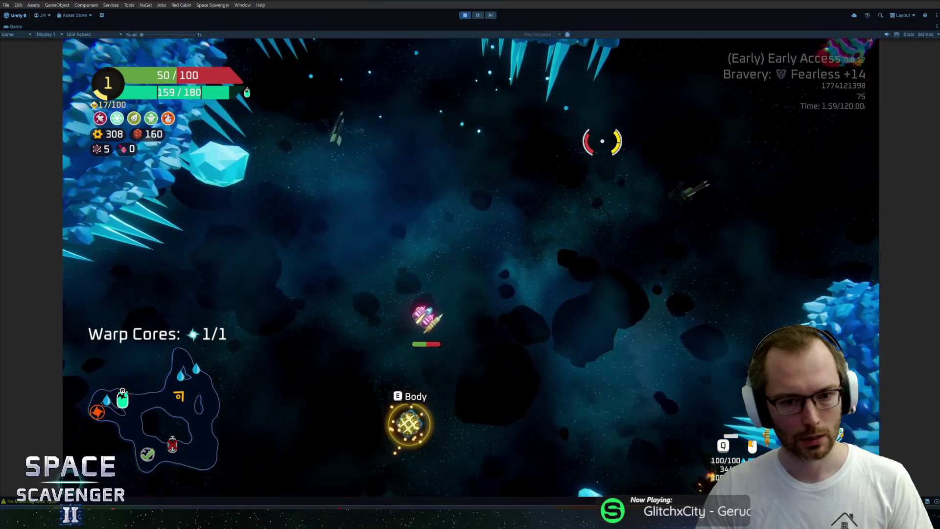
key(e)
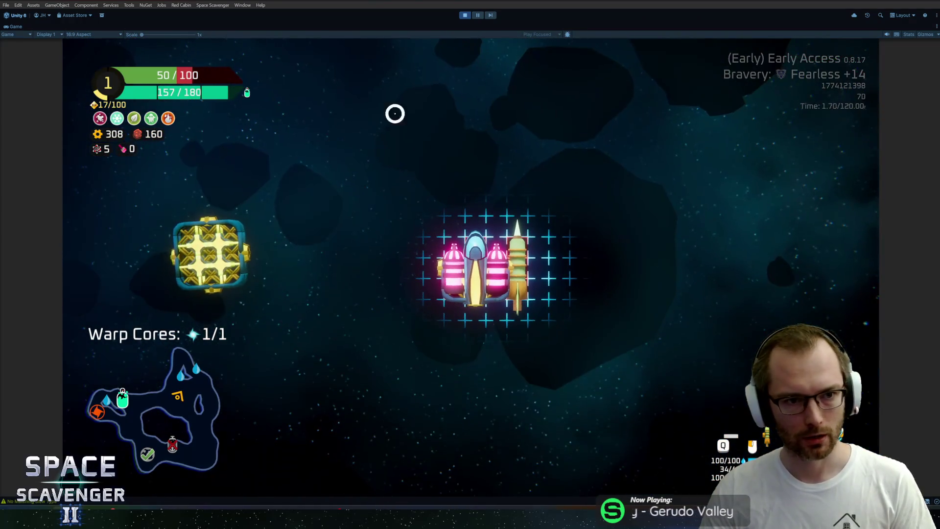
mouse_move(228, 228)
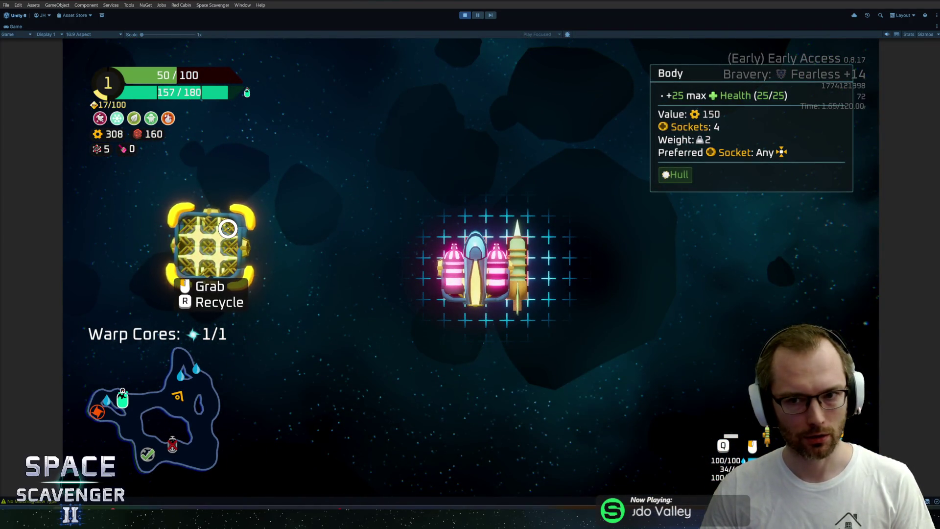
mouse_move(227, 228)
mouse_down()
mouse_move(283, 237)
mouse_move(273, 232)
mouse_up()
mouse_move(226, 250)
key(r)
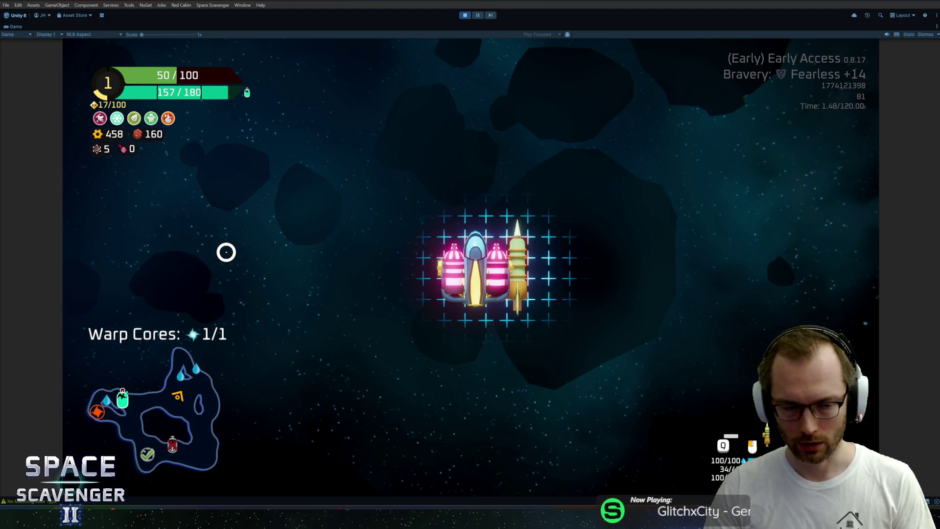
key(Tab)
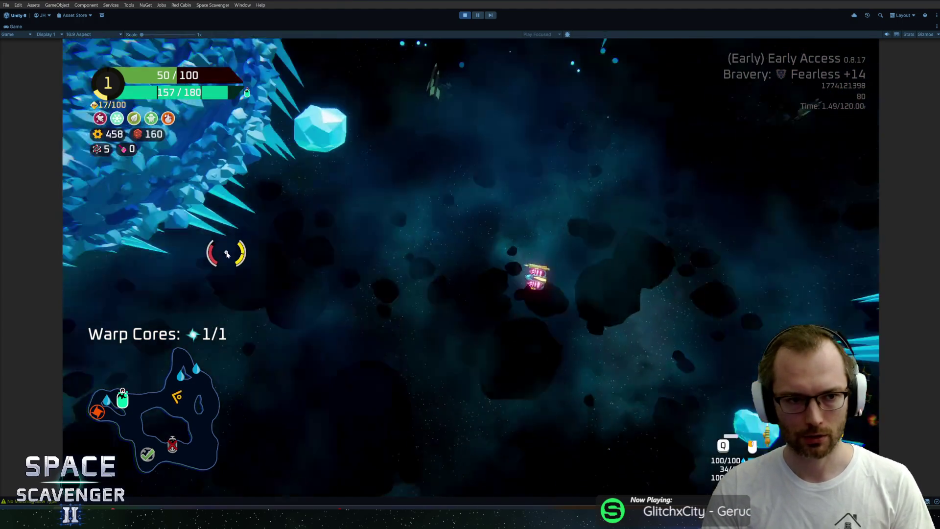
Run 'add hp -50' and 'spawn BodyStandard', attach the part, then recycle it
key(grave)
text(add hp -50)
key(Return)
text(spawn BodyStandard)
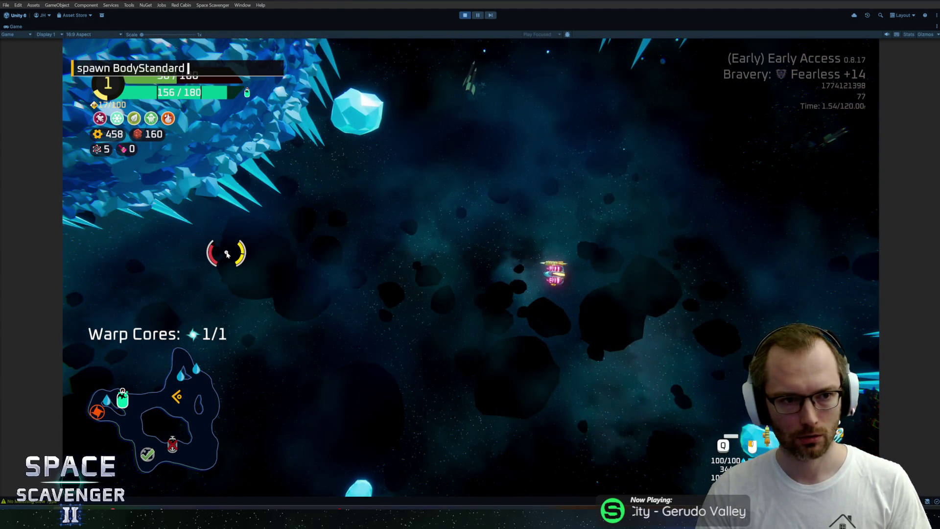
key(Return)
key(Tab)
click(219, 251)
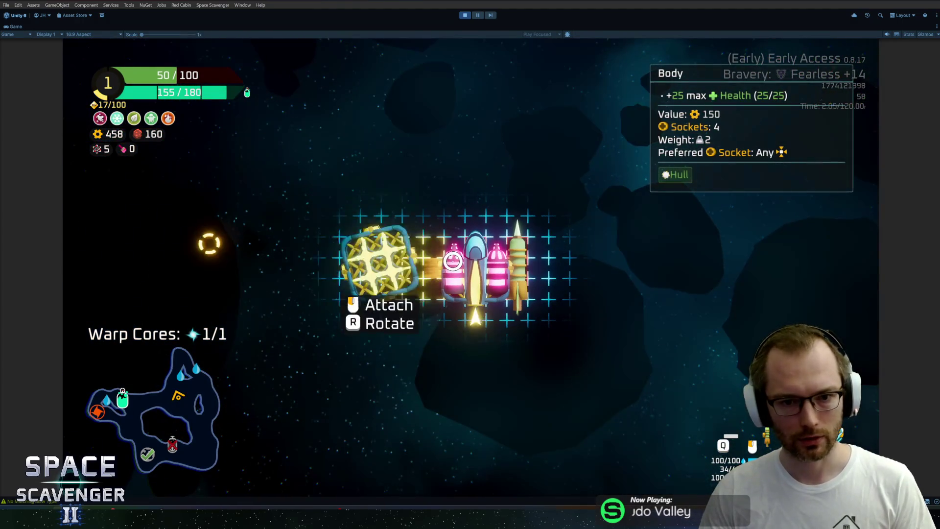
click(210, 244)
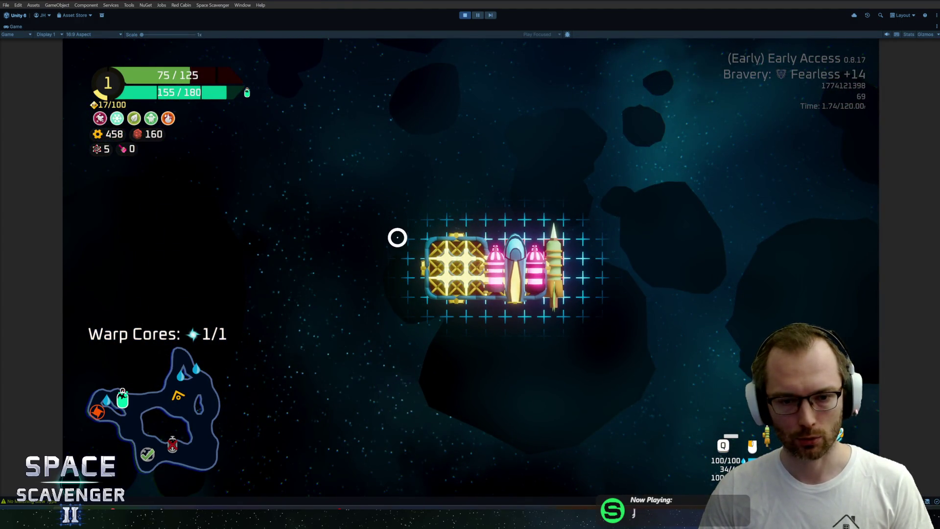
right_click(443, 253)
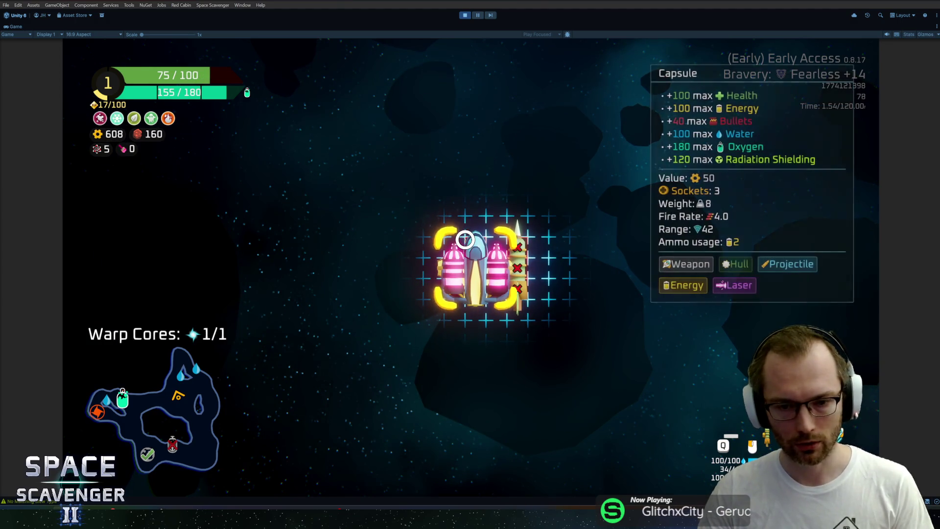
Spawn another BodyStandard, attach and detach it, recycle it with R, and stop Play mode
key(grave)
key(Up)
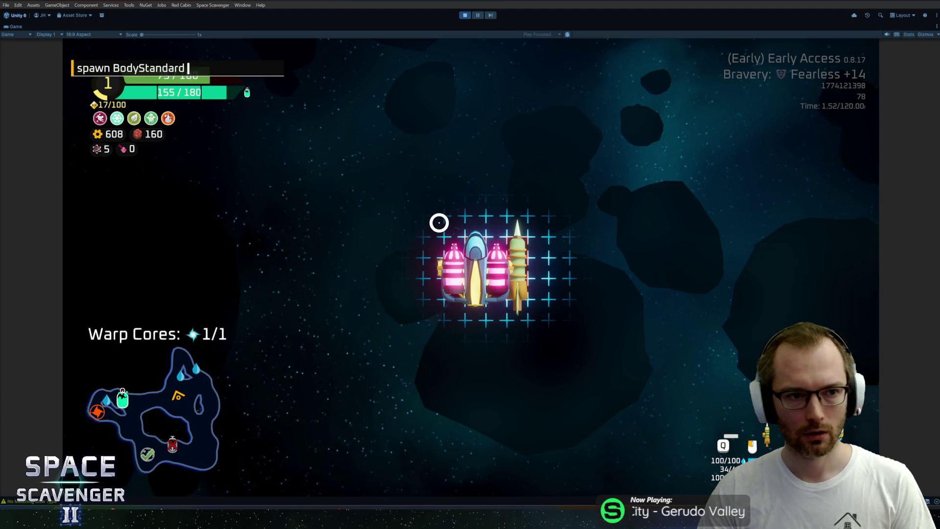
key(Return)
mouse_move(211, 226)
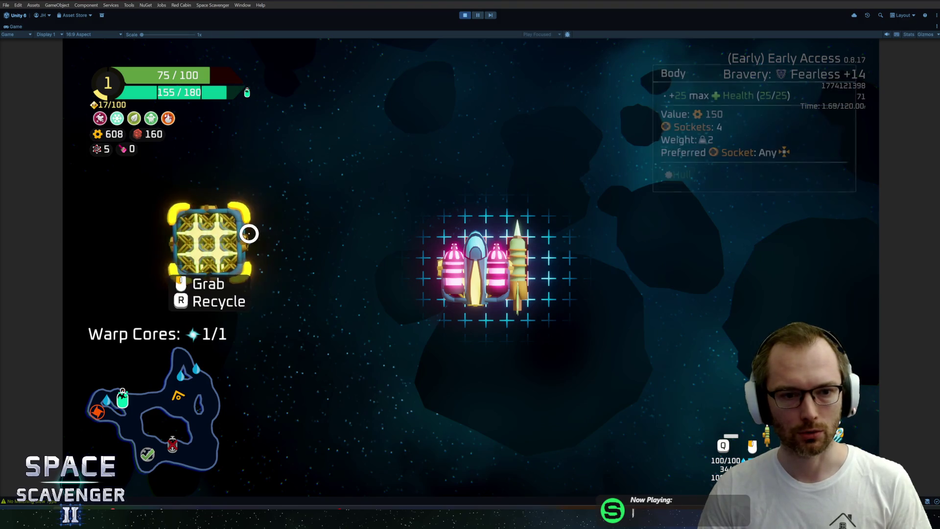
drag(235, 236, 411, 257)
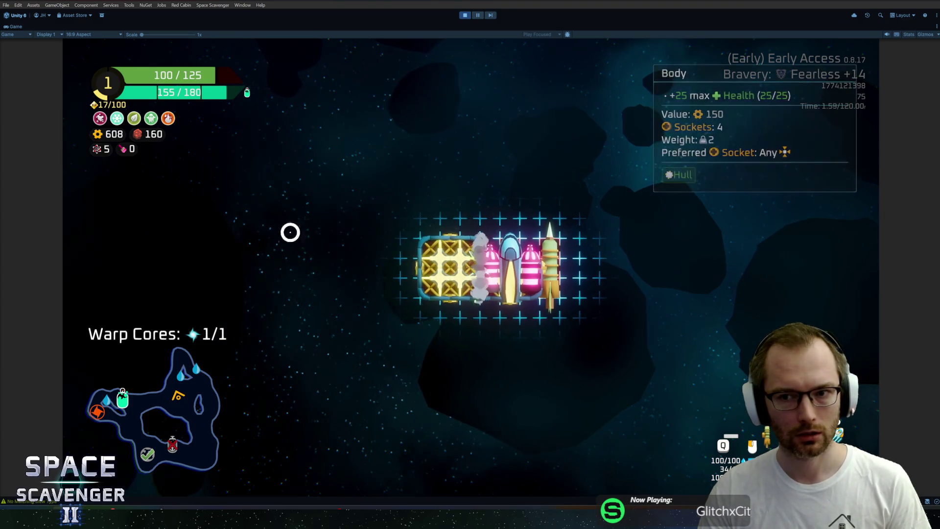
click(429, 263)
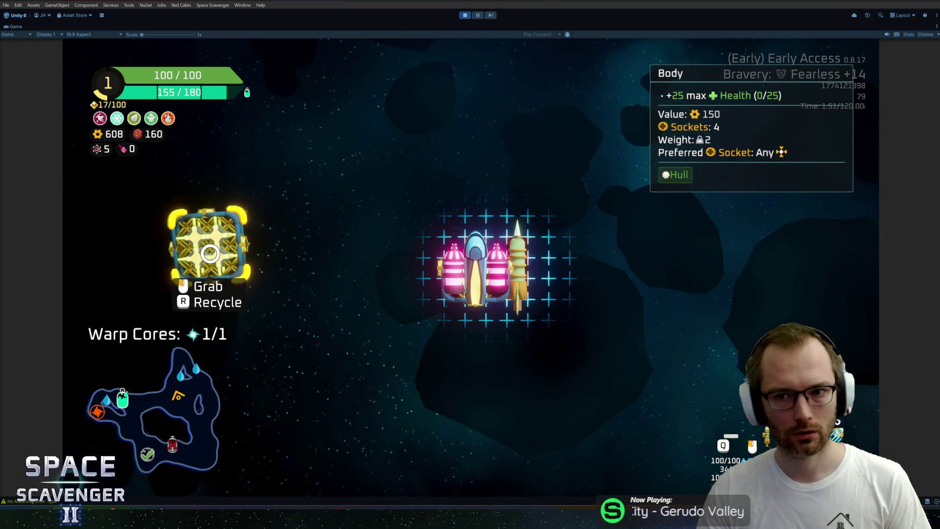
key(r)
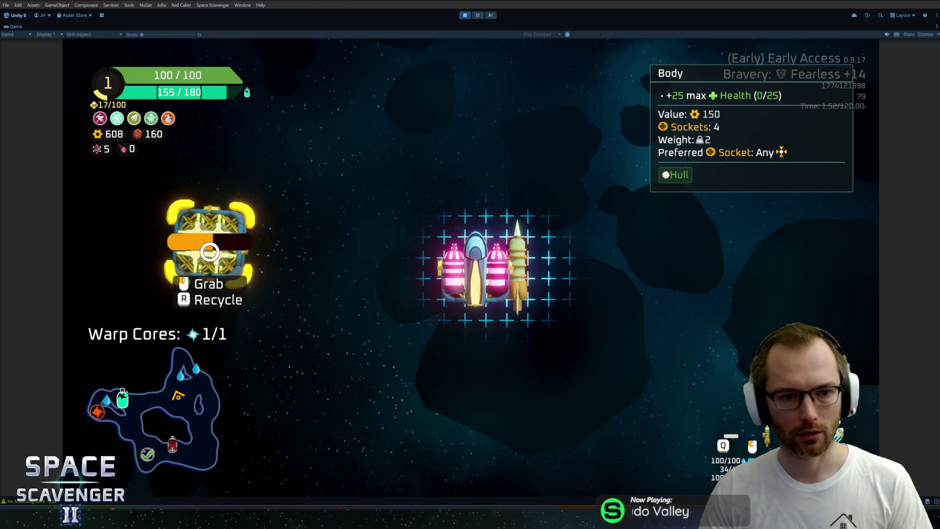
key(ctrl+p)
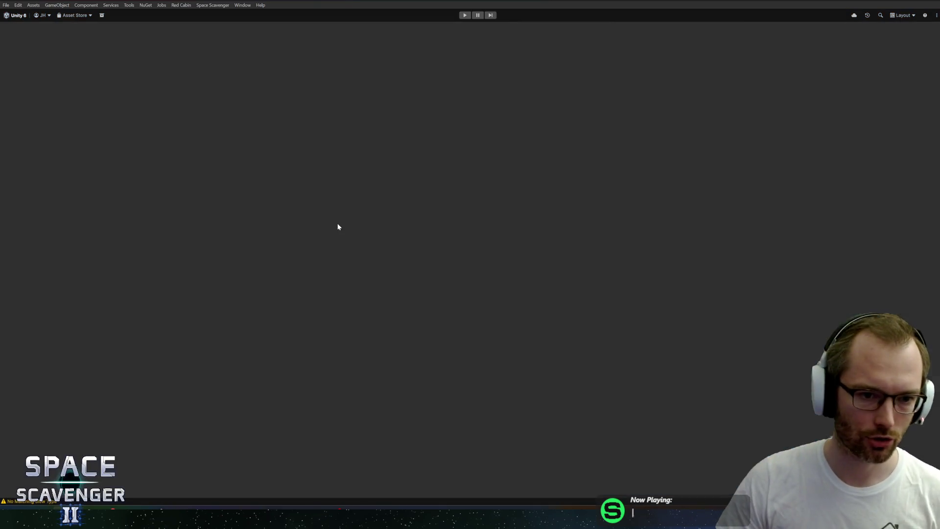
Open Module.cs at the Recycle method and inspect its OnRecycled and Recycle calls
key(alt+Tab)
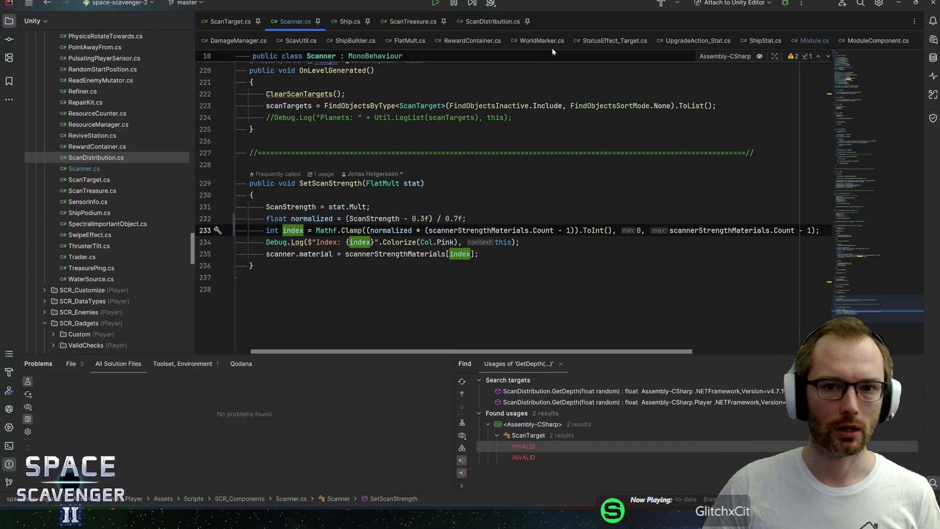
click(803, 40)
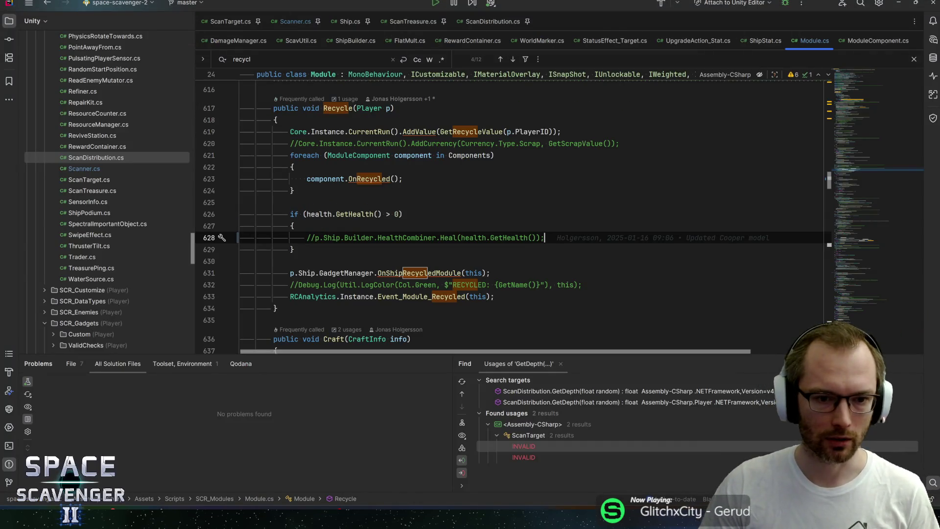
key(Down)
key(Down)
key(Down)
key(Home)
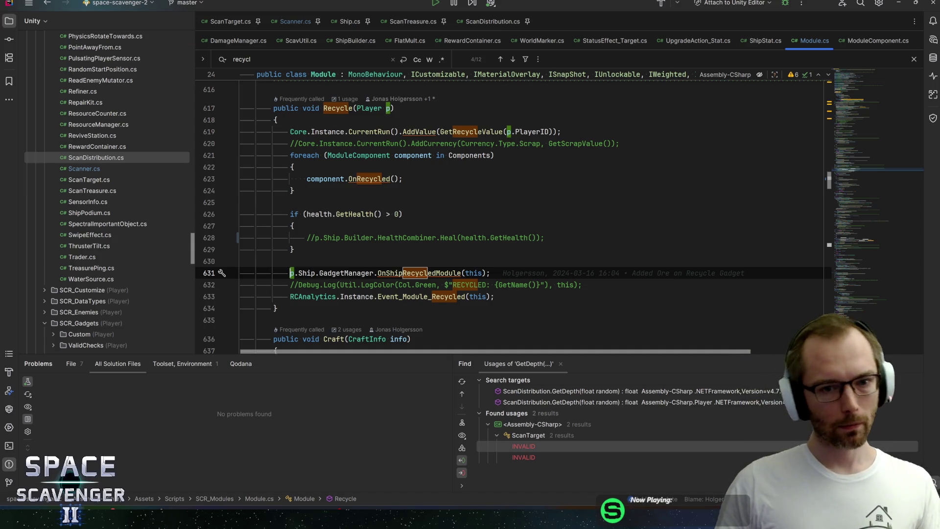
click(294, 190)
click(402, 178)
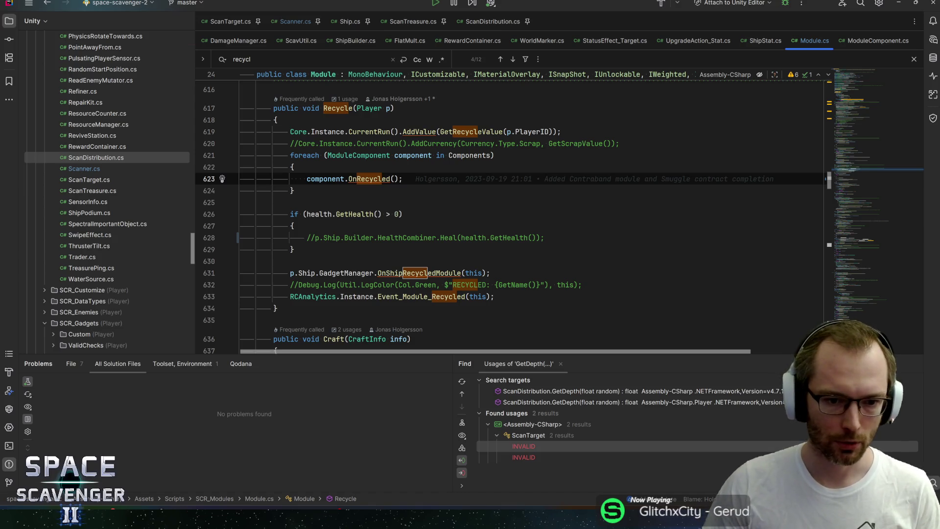
key(shift+Return)
key(shift+Return)
key(shift+Return)
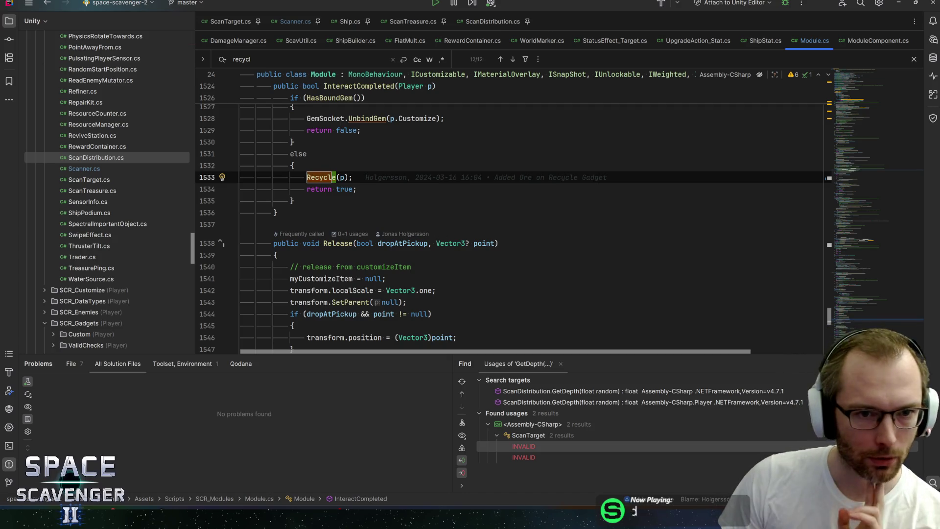
Follow InteractCompleted to its call in Customize.cs and inspect the nearby RemoveItem call
click(357, 86)
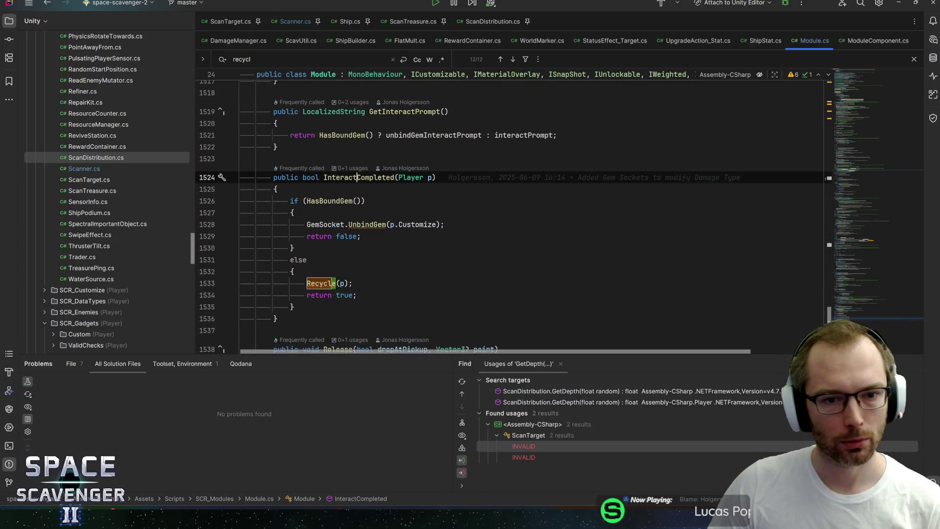
ctrl+click(358, 177)
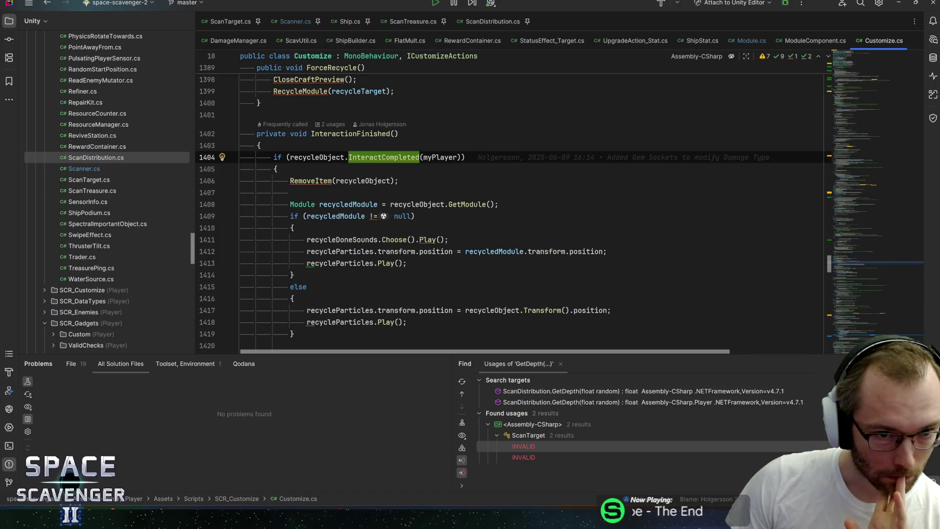
key(Up)
key(Up)
key(Down)
key(Down)
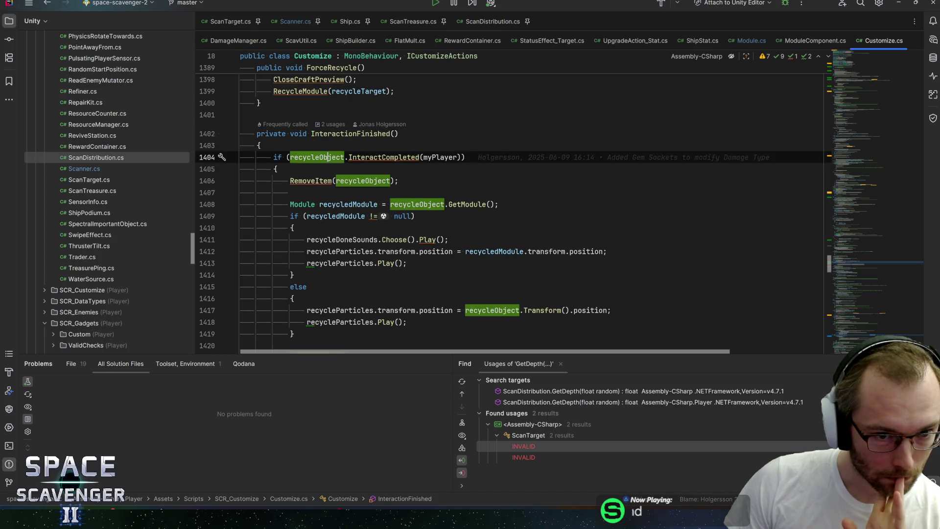
key(Down)
click(324, 181)
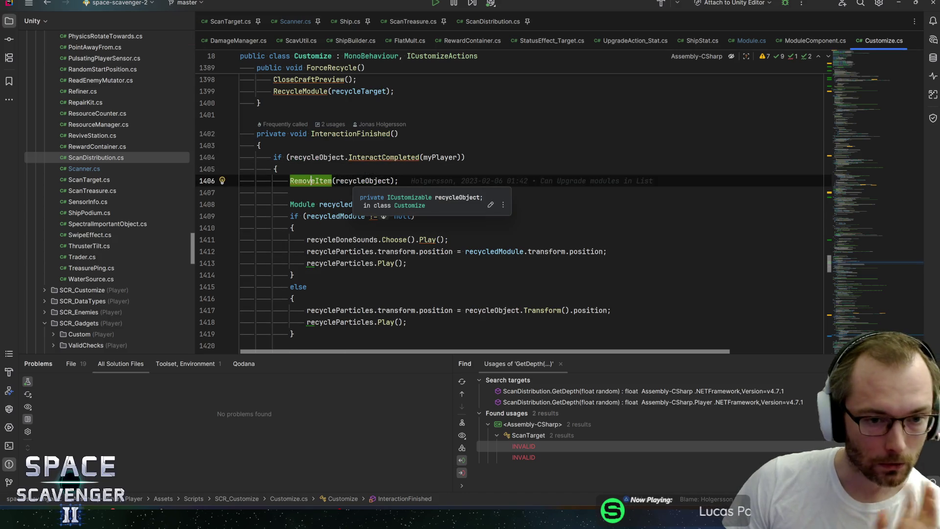
scroll(510, 205, down, 2)
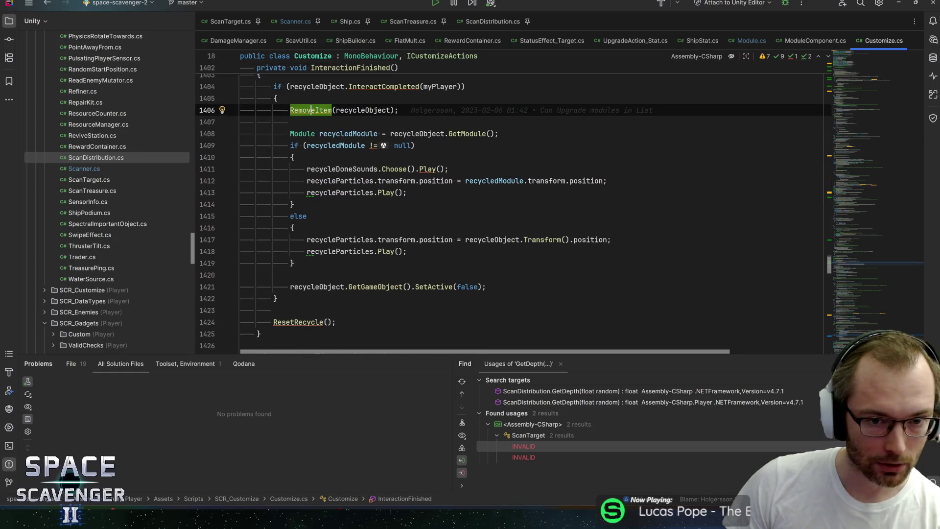
scroll(510, 206, up, 1)
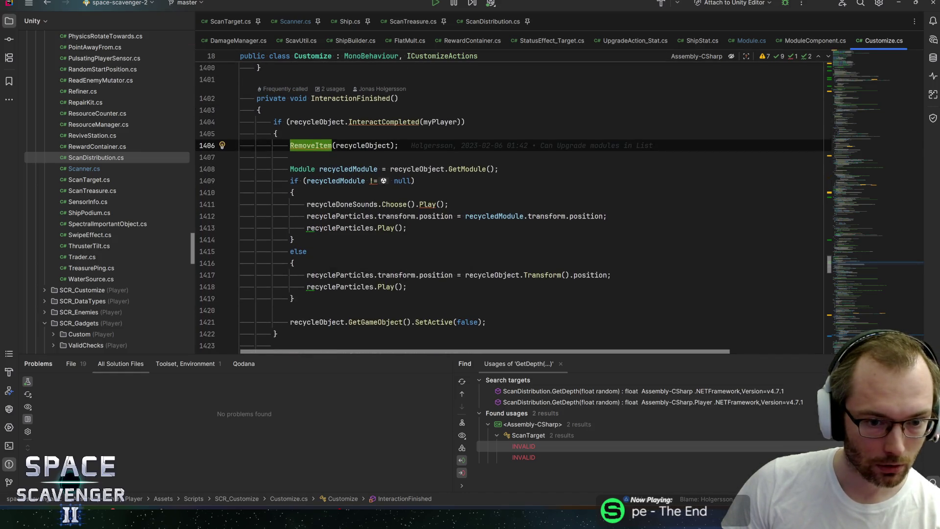
List every usage of InteractionFinished with Find Usages (Alt+F7)
click(351, 99)
key(alt+F7)
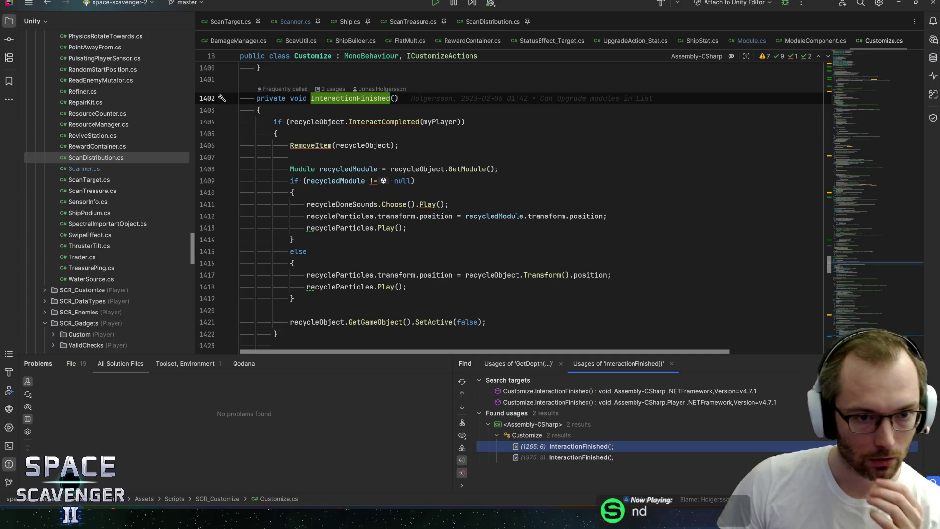
scroll(509, 206, down, 4)
scroll(509, 205, up, 4)
scroll(509, 206, down, 1)
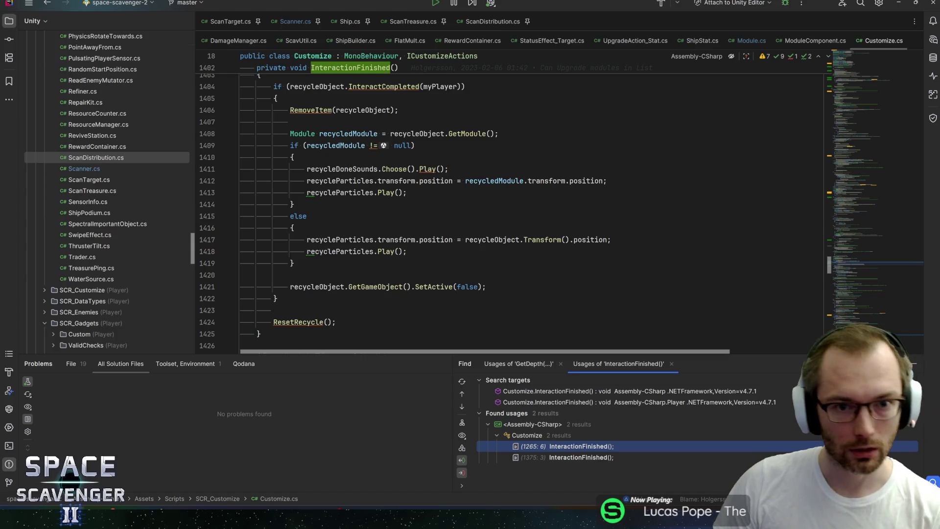
Return to Module.cs Recycle() and uncomment the heal call on line 628
click(750, 40)
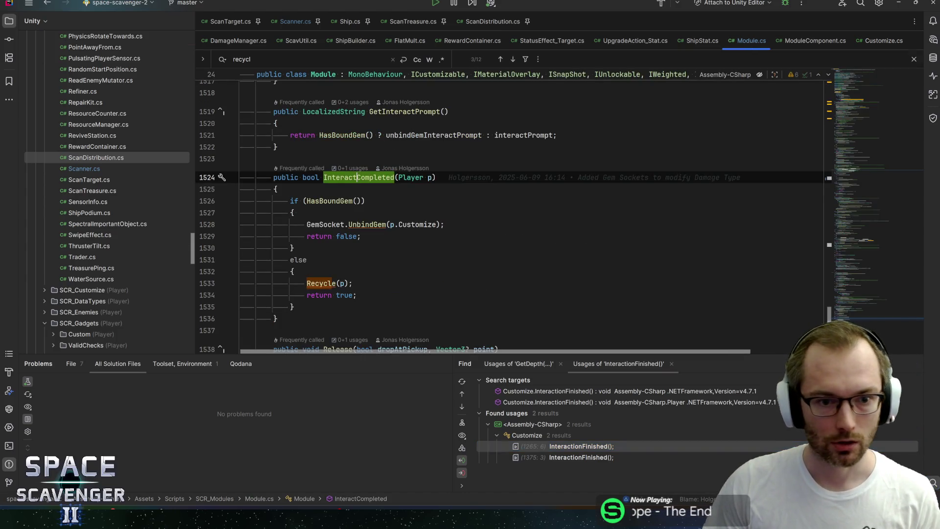
key(shift+F3)
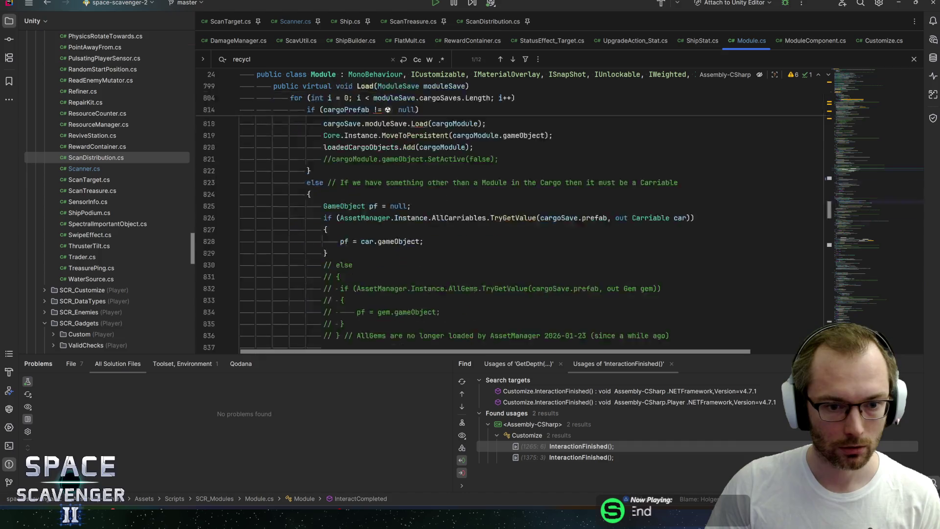
key(shift+F3)
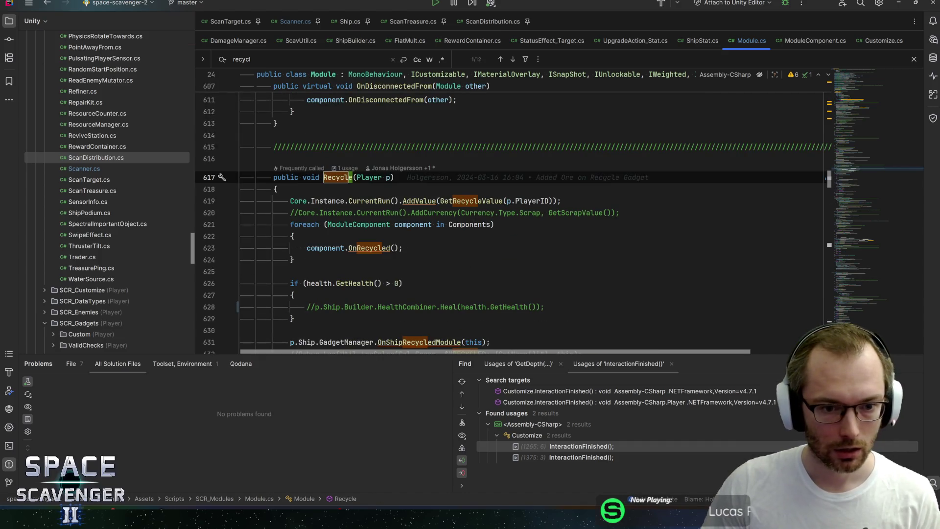
click(314, 306)
key(ctrl+slash)
Insert an 'if (Ship == null)' condition above the Heal call
key(ctrl+alt+Return)
text(if (Ship)
key(Escape)
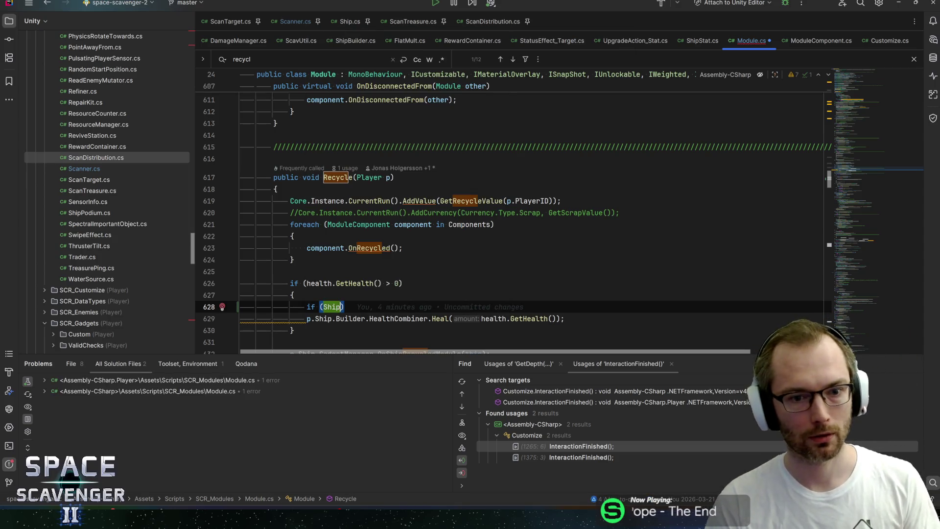
text(!= null()
key(BackSpace)
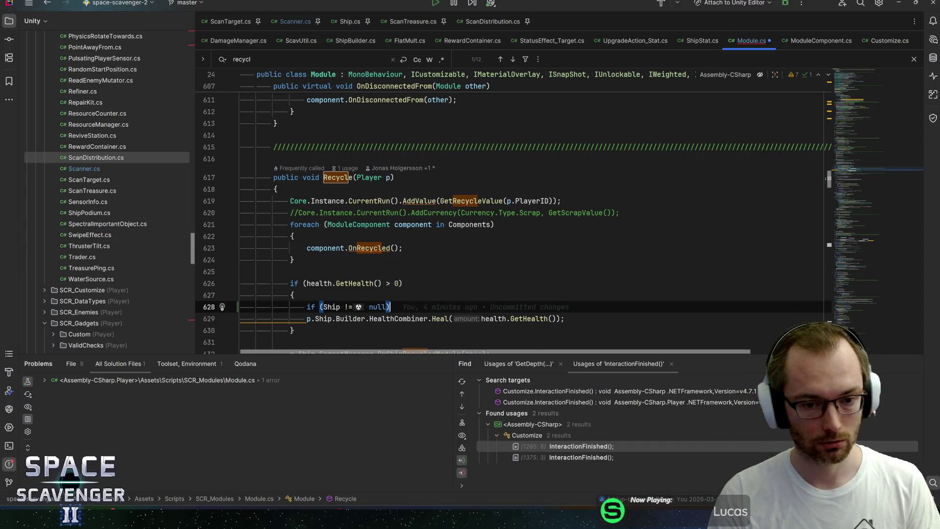
click(332, 307)
key(Right)
key(Delete)
text(=)
Open a block under that condition and move the Heal call into it
key(End)
key(Return)
text({)
key(Return)
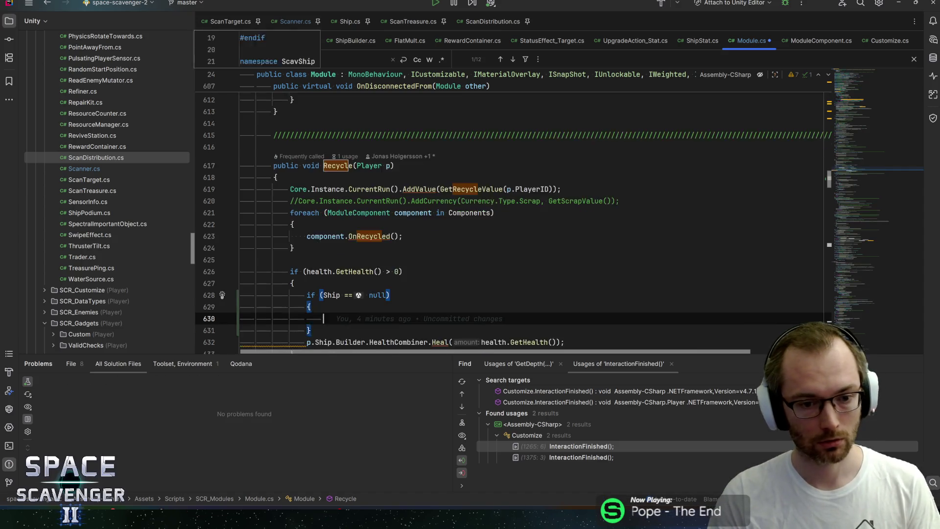
key(Down)
key(Down)
key(ctrl+shift+Up)
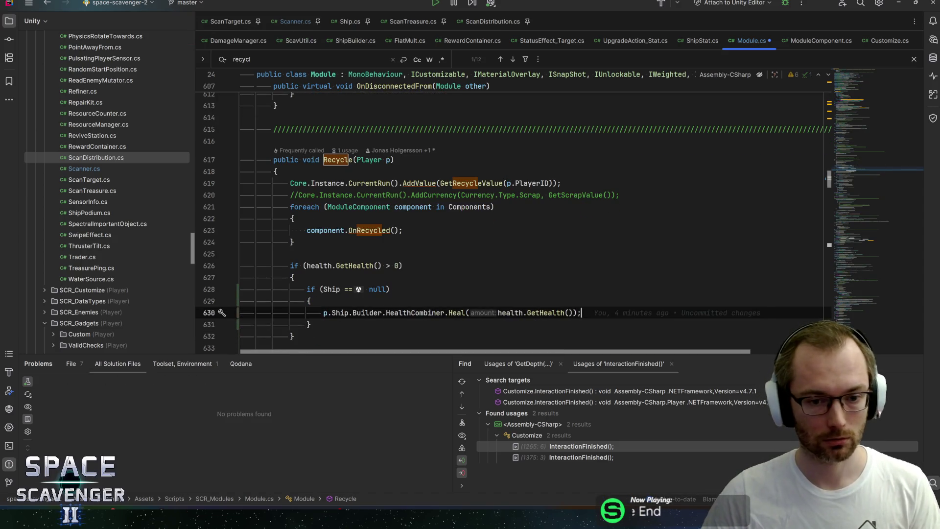
Move the Ship == null check into line 626's health condition and add a comment
key(ctrl+w)
key(ctrl+w)
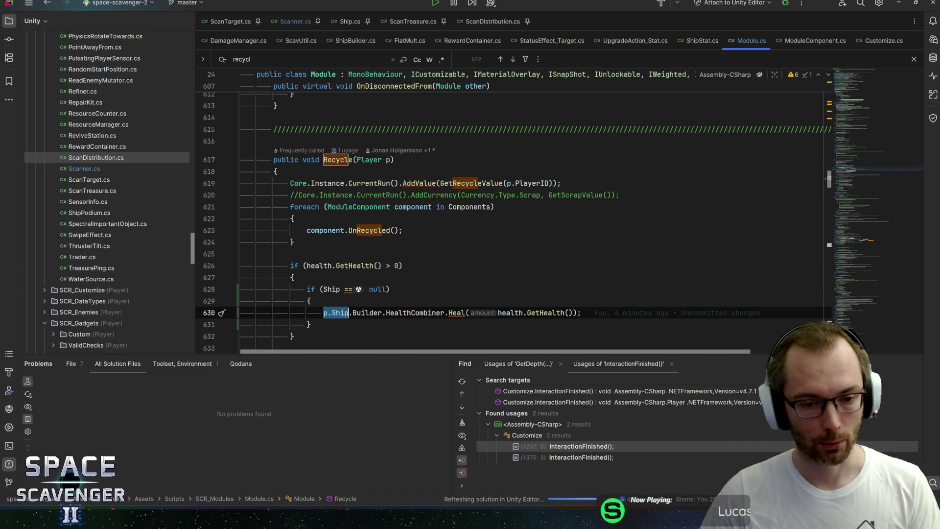
key(alt+Up)
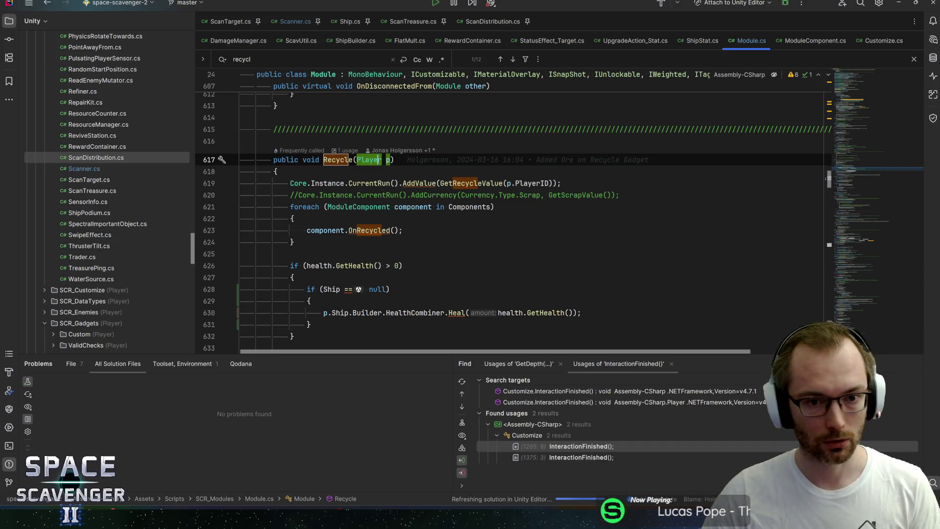
key(Down)
key(alt+Tab)
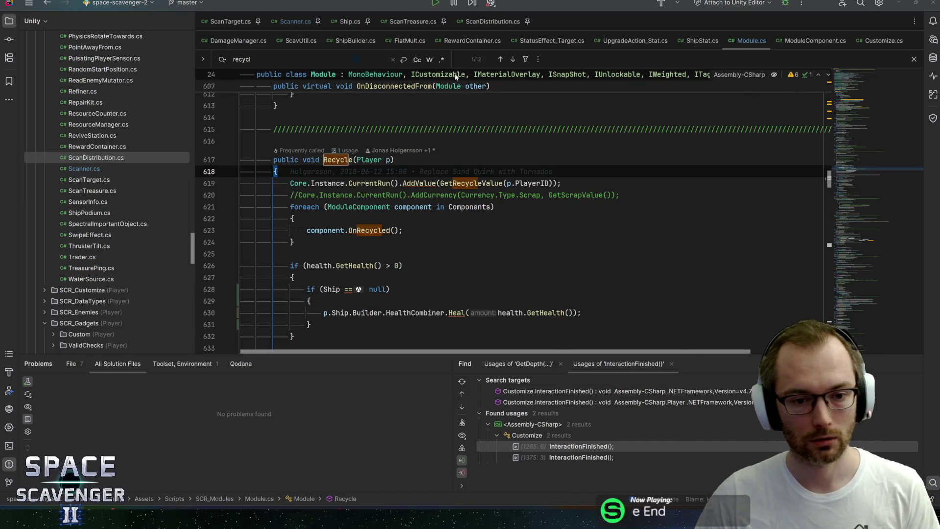
key(alt+Tab)
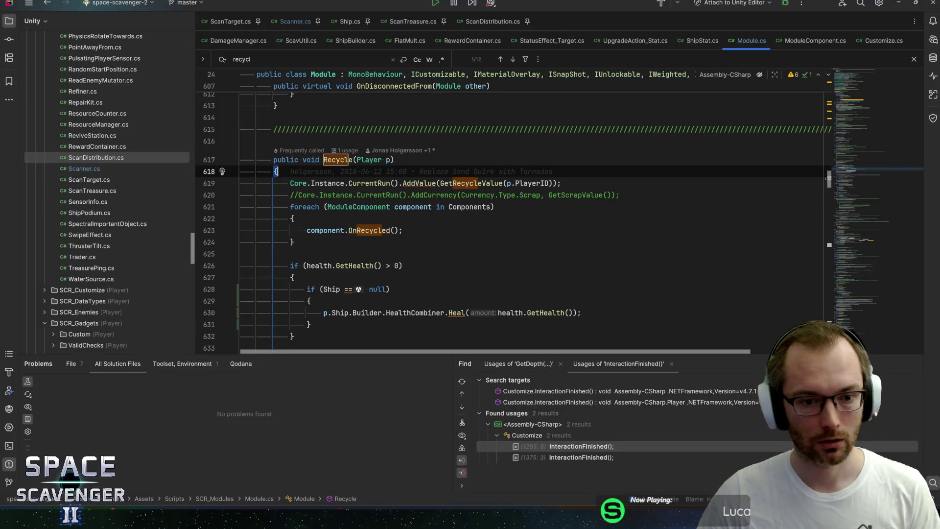
drag(324, 289, 389, 289)
key(BackSpace)
click(398, 265)
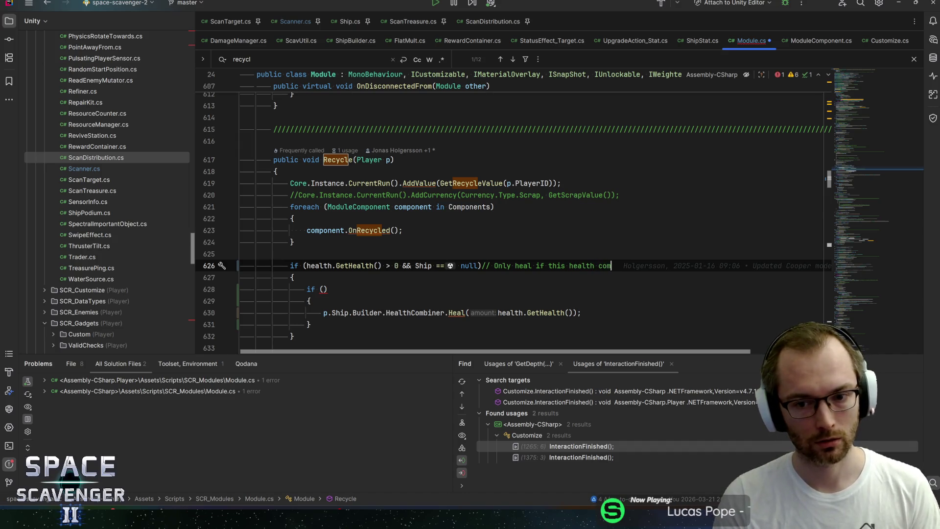
text(ponent is not attached to the ship)
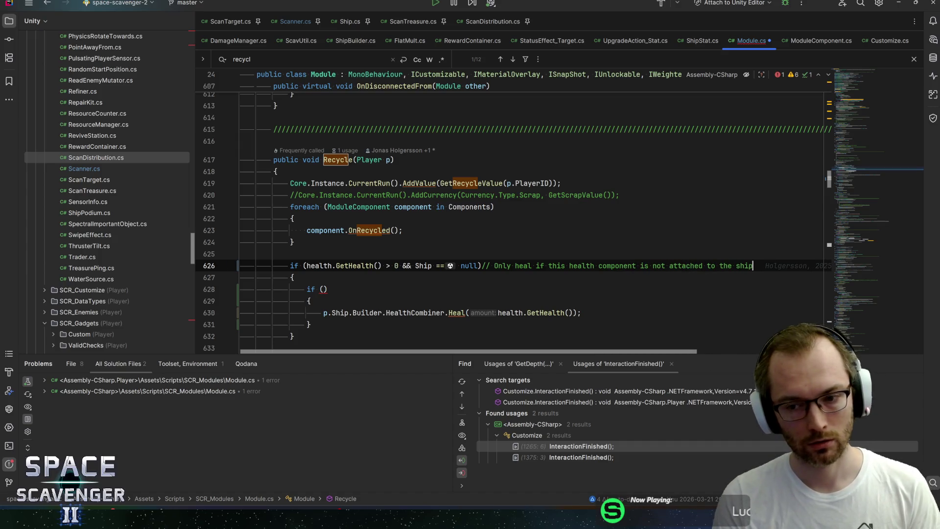
Move the Heal call up into the combined check, delete the empty if, and recompile in Unity
key(Down)
key(Down)
key(Down)
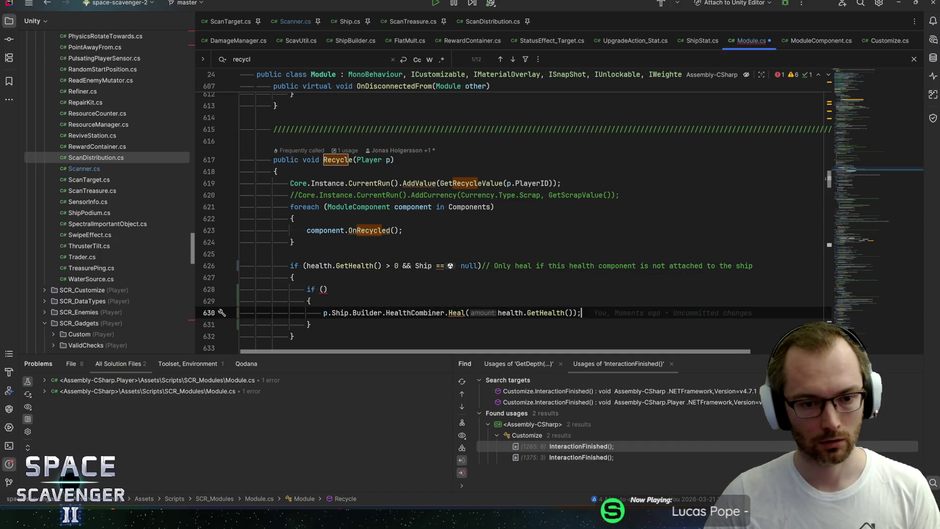
key(Home)
key(ctrl+shift+Up)
key(Down)
key(ctrl+y)
key(ctrl+y)
key(ctrl+y)
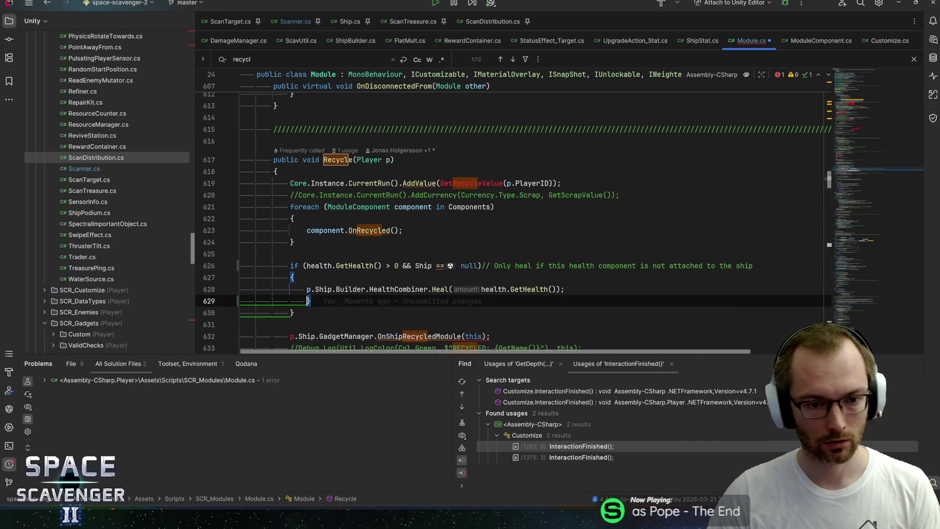
key(alt+Tab)
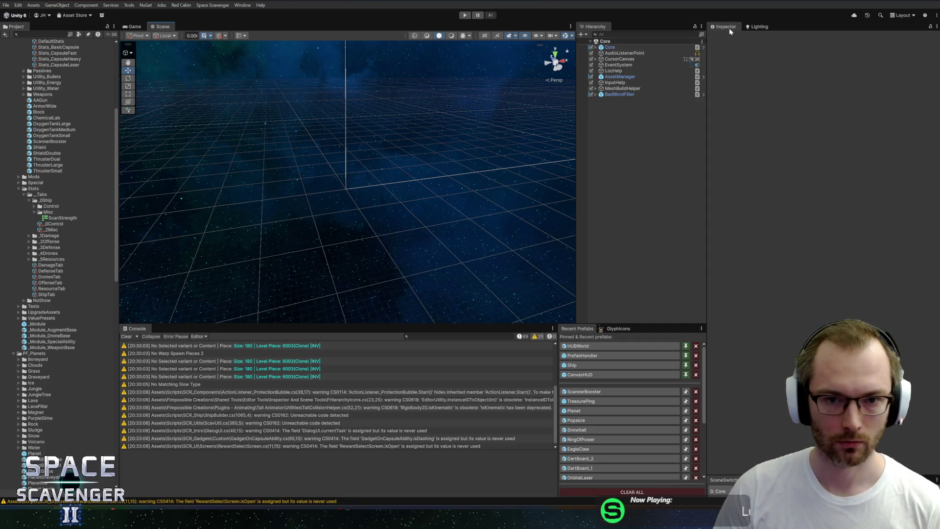
click(463, 14)
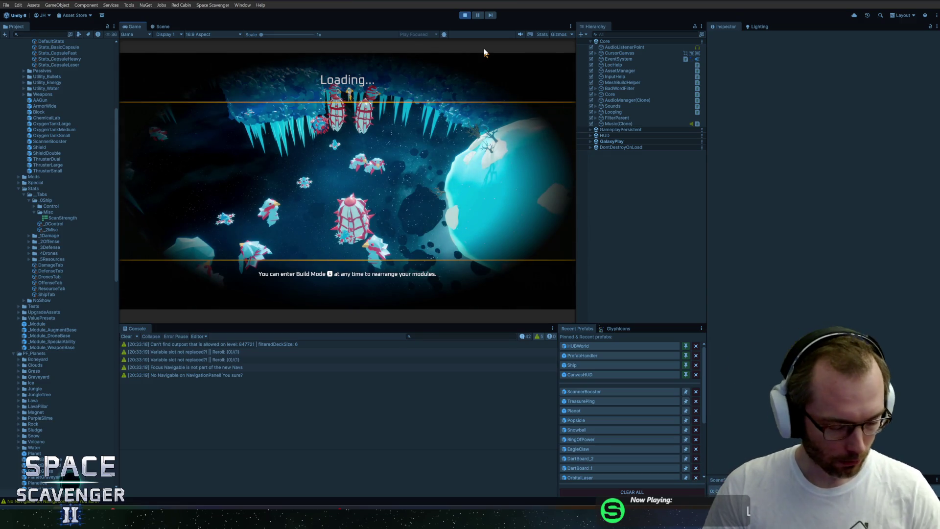
double_click(136, 27)
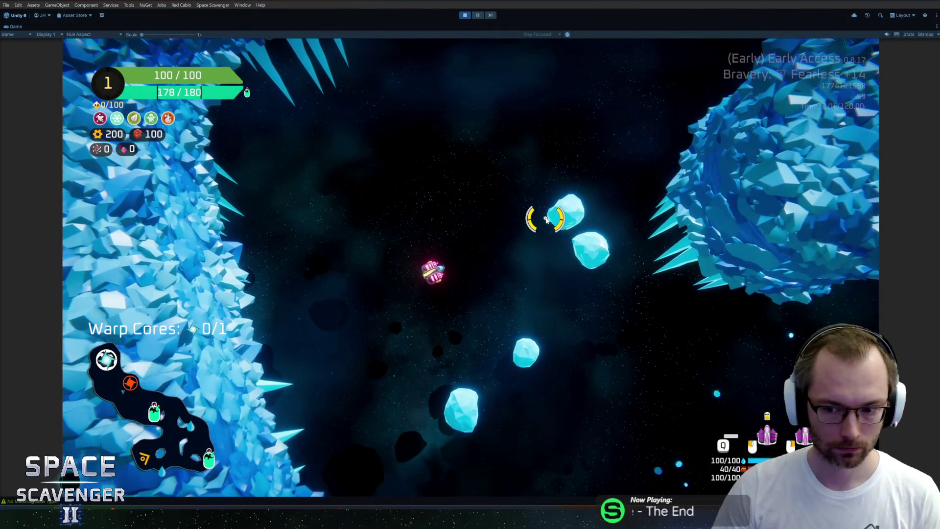
key(grave)
text(add hp -)
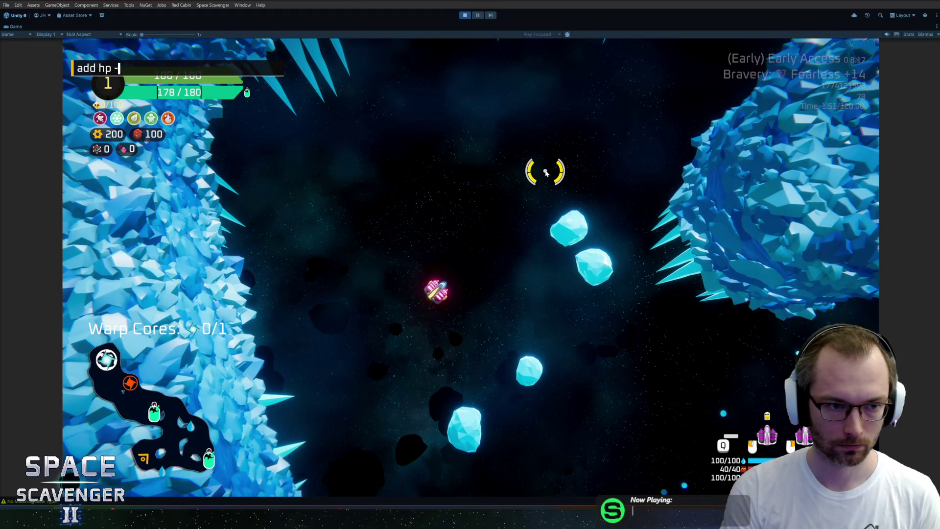
text(70)
key(Return)
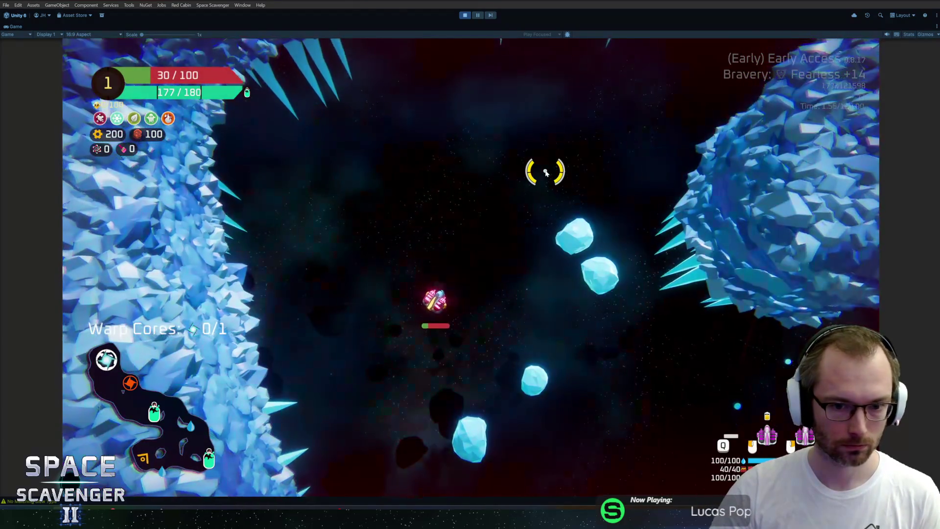
text(spawn body)
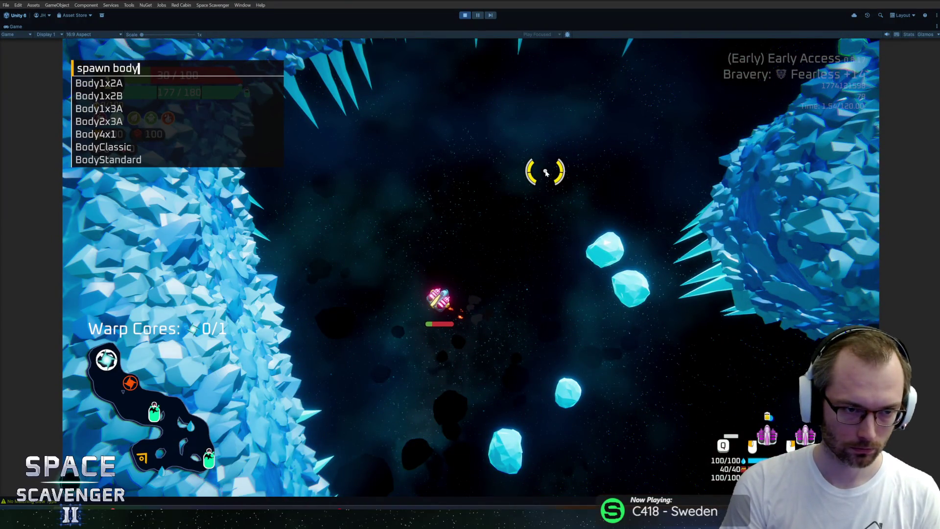
key(Tab)
key(Return)
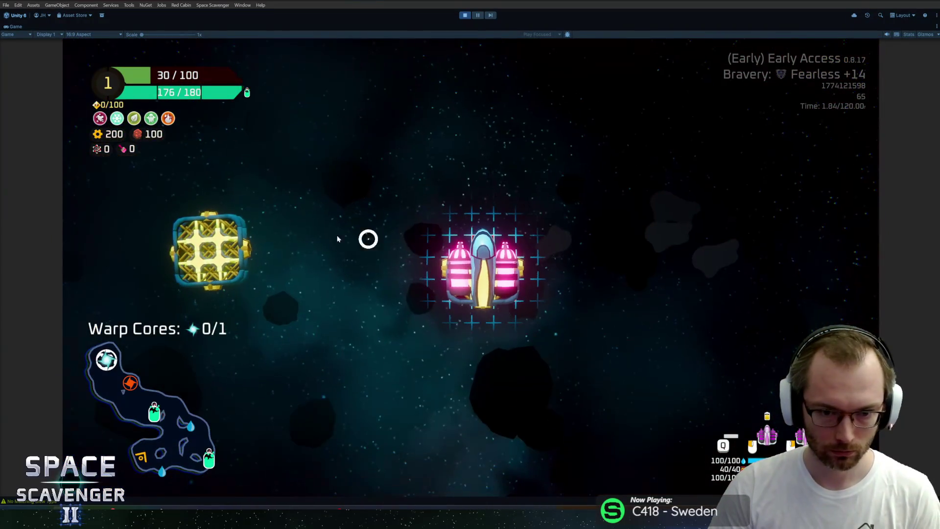
drag(211, 253, 382, 248)
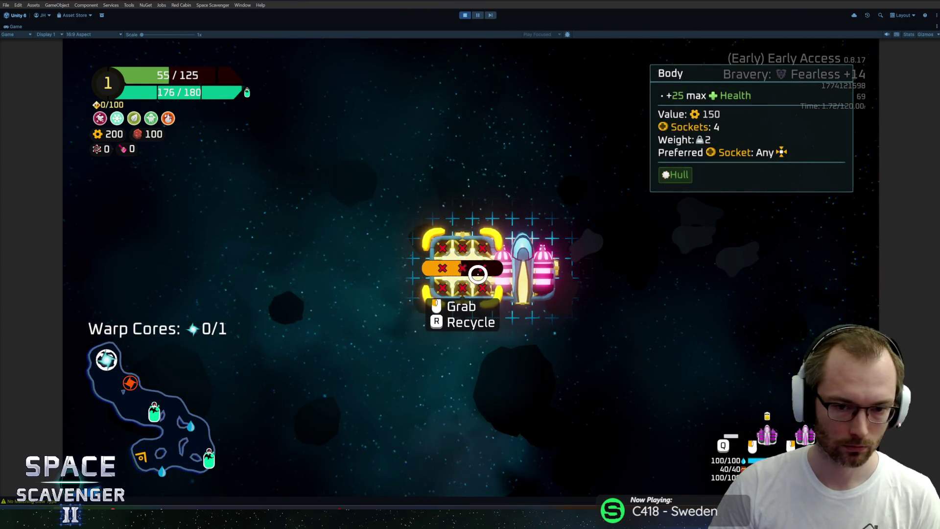
key(r)
key(grave)
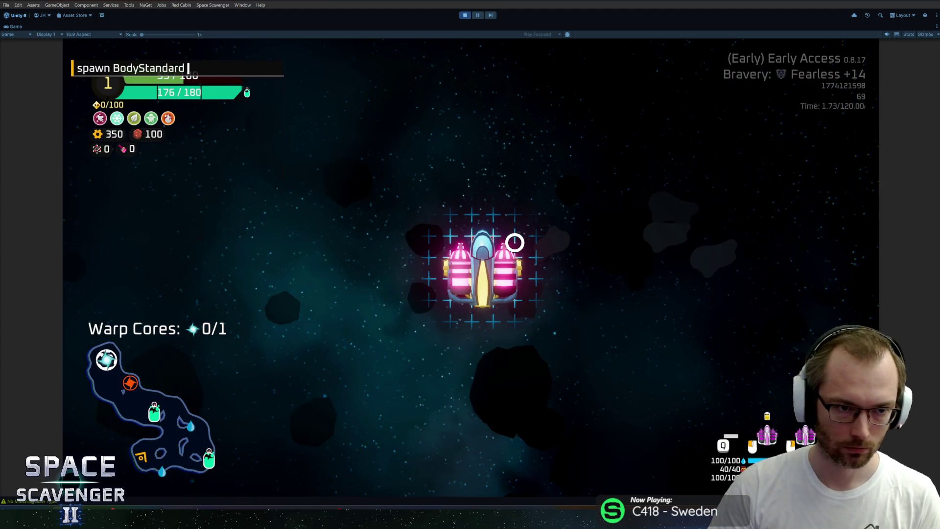
key(Return)
mouse_move(228, 249)
key(r)
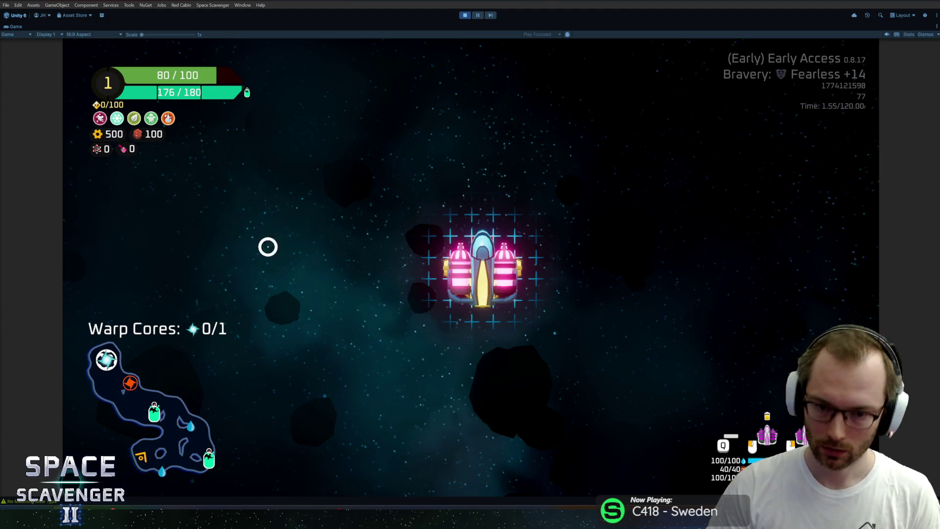
click(315, 237)
click(366, 239)
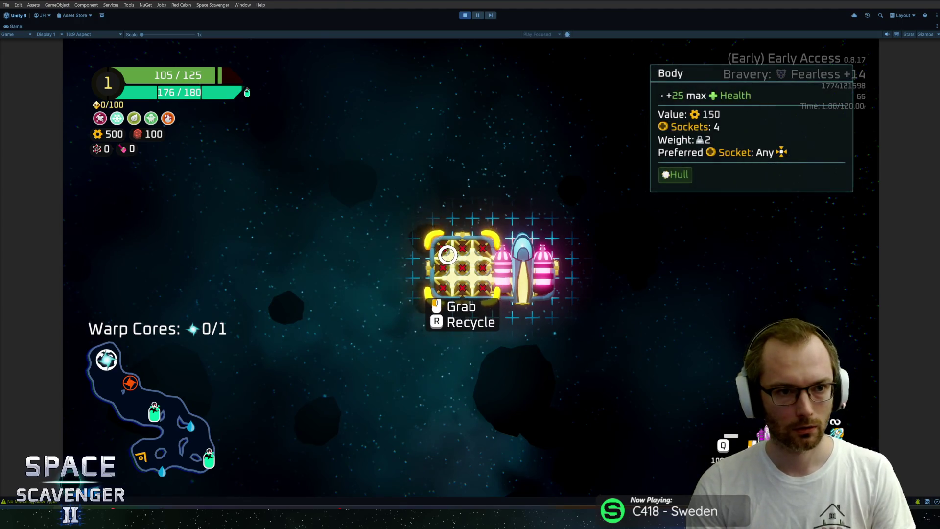
key(ctrl+z)
key(h)
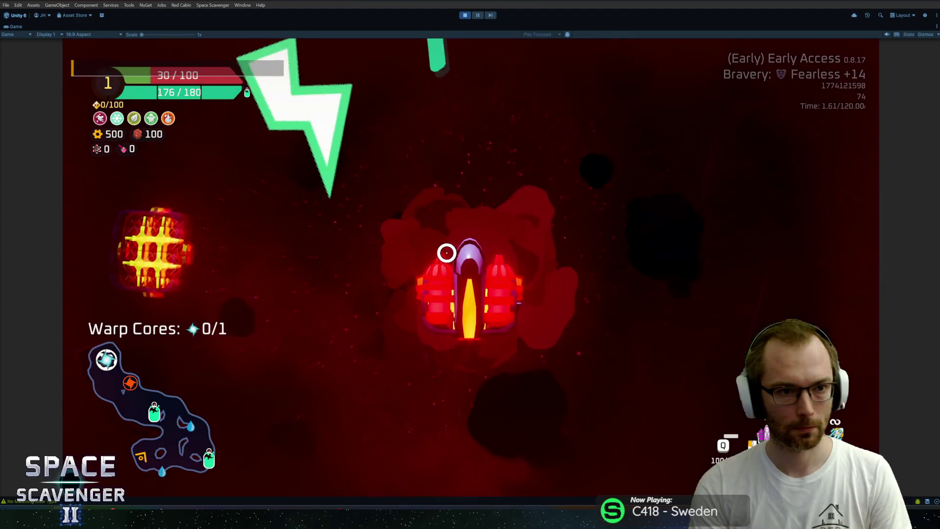
mouse_move(211, 232)
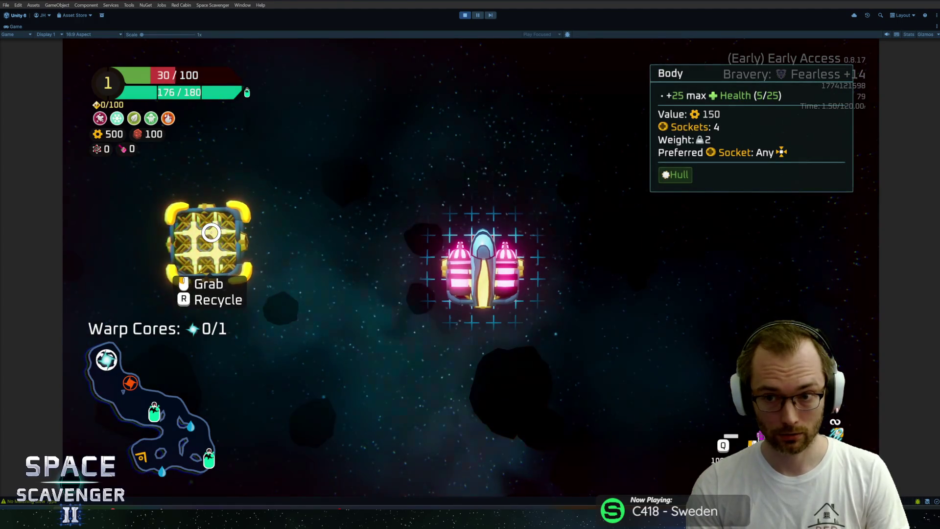
key(r)
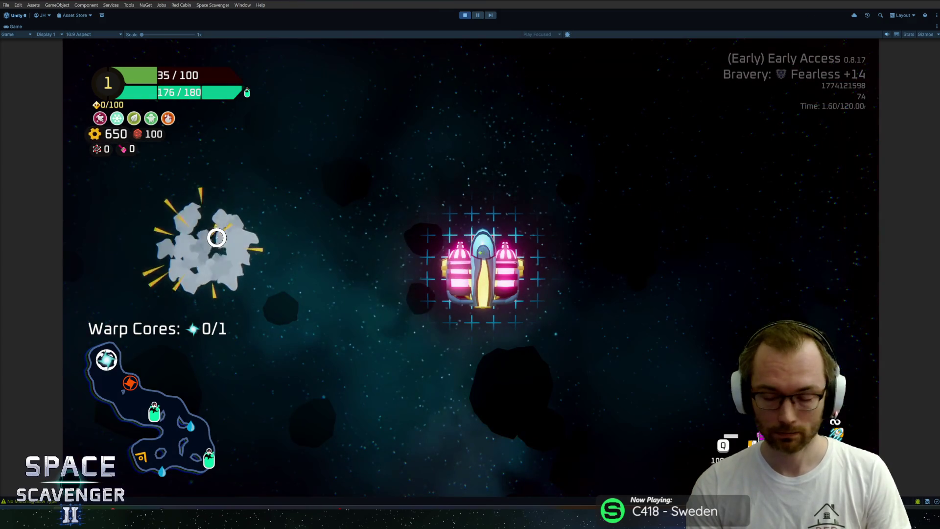
key(ctrl+p)
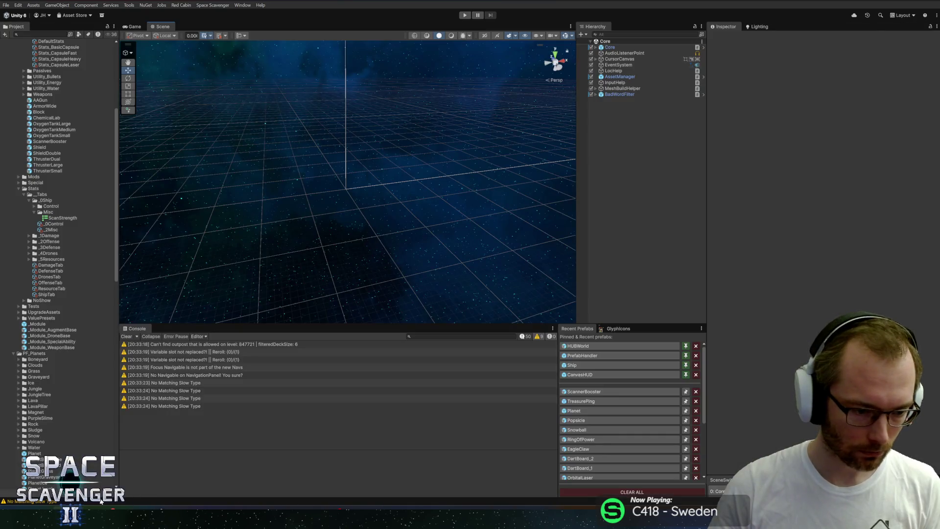
Commit the Scanner.cs and ScannerBooster.prefab scan stat adjustments, leaving Module.cs out
key(alt+Tab)
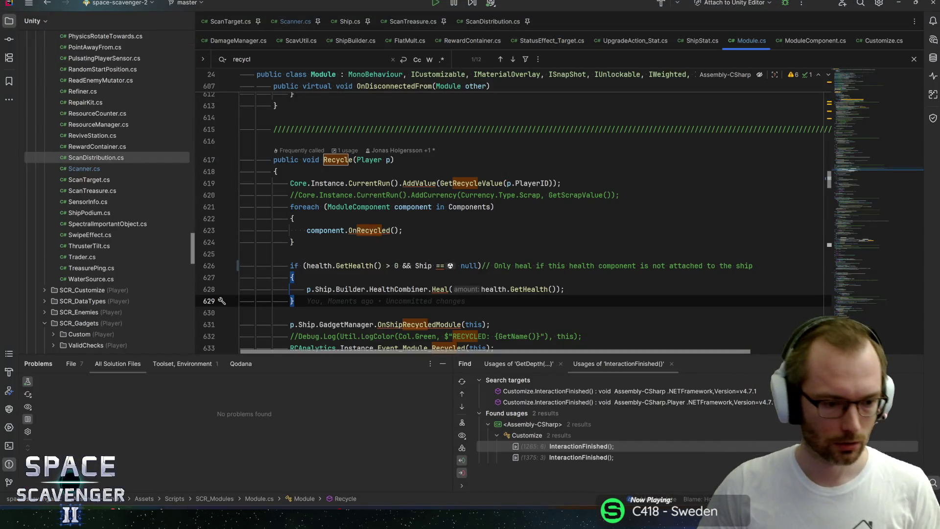
key(alt+Tab)
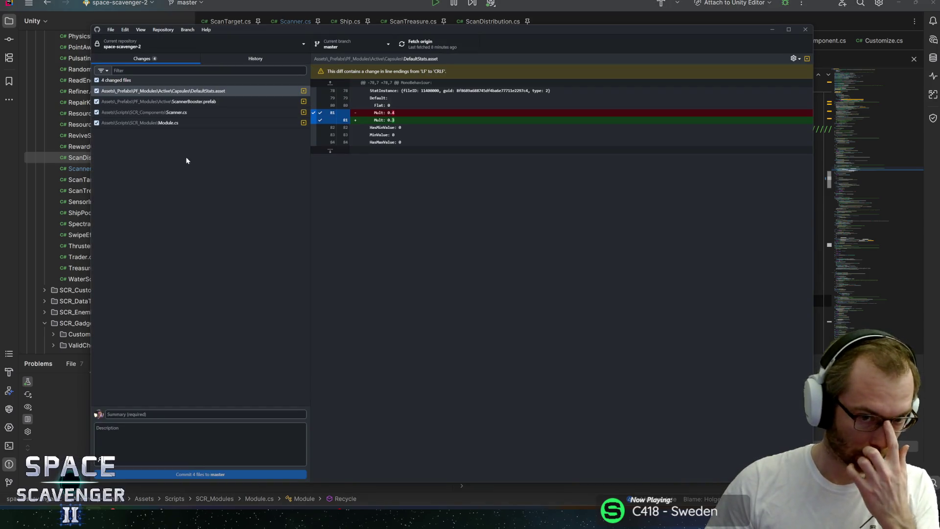
click(146, 122)
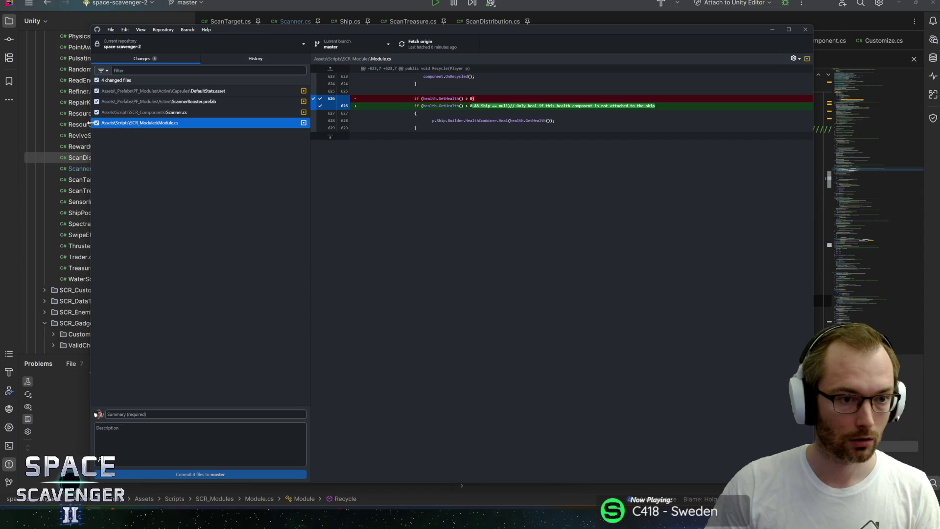
click(97, 123)
click(137, 112)
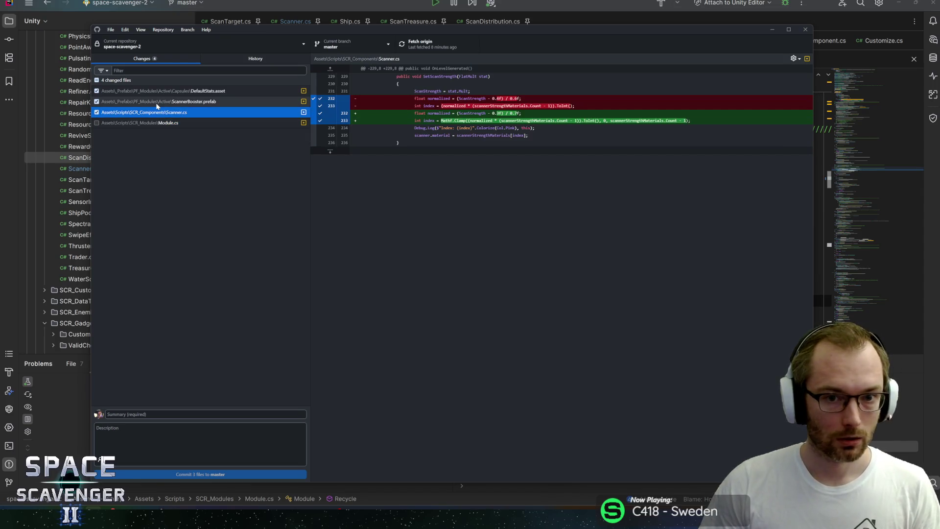
click(161, 101)
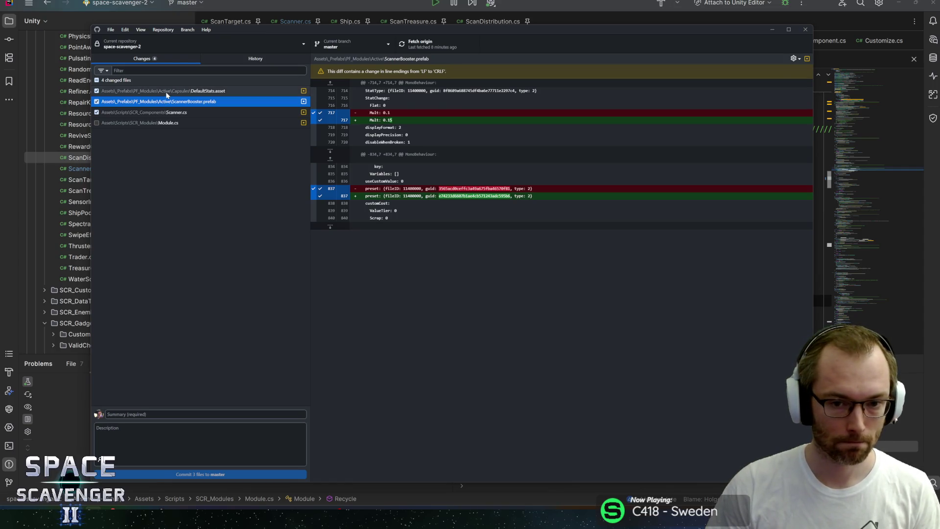
click(183, 415)
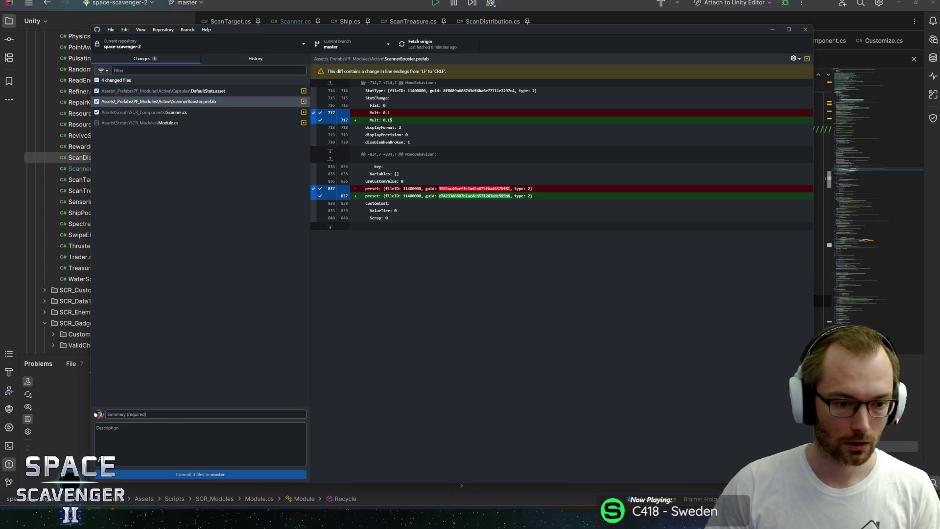
text(Adjusted scan stat values)
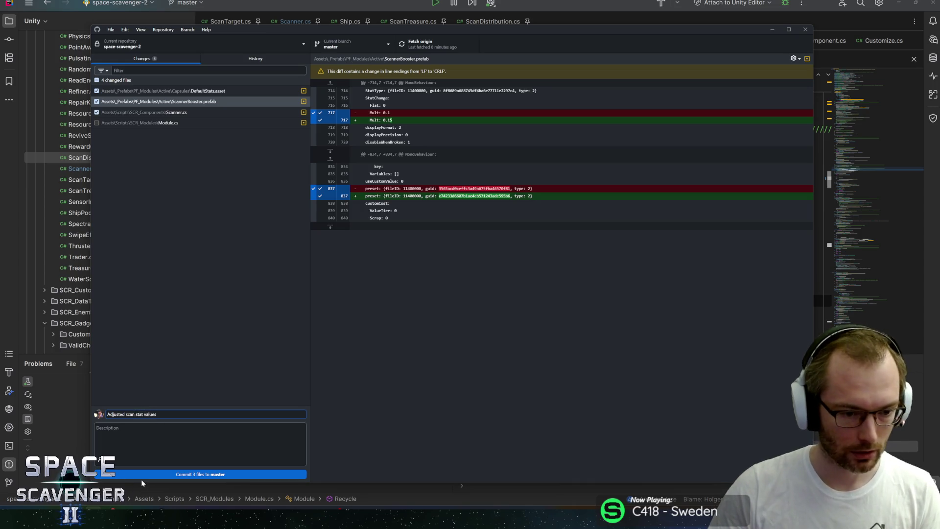
click(142, 475)
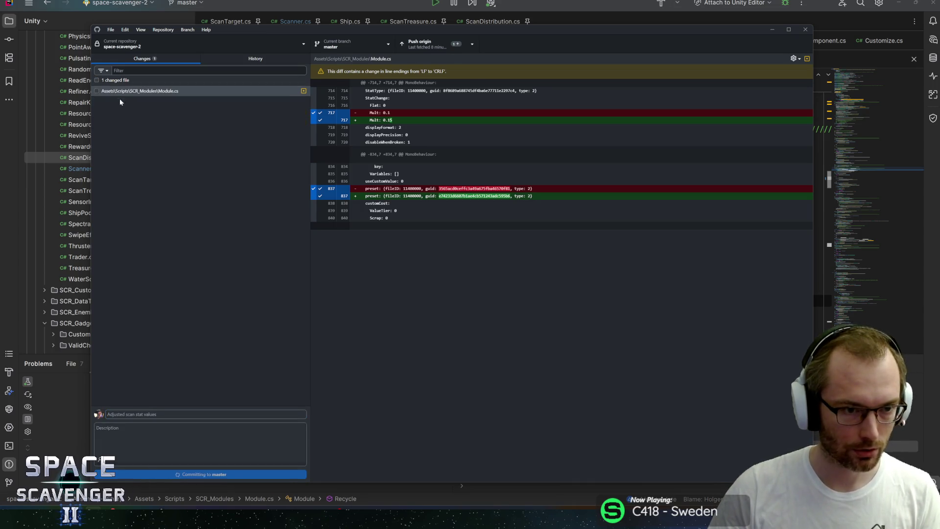
Commit Module.cs as 'Fixed double heal exploit with recycling bodies' and push to origin
click(96, 81)
text(Fixed double heal exploit)
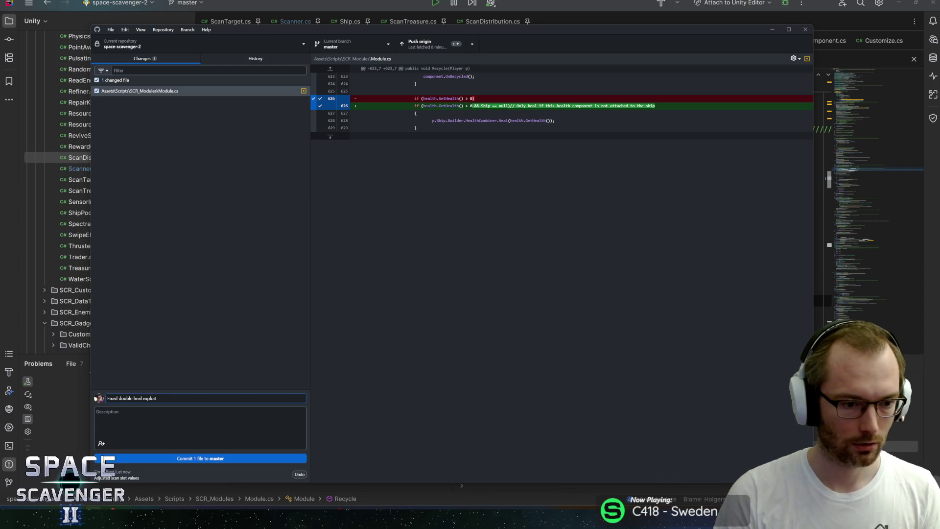
text( wit re)
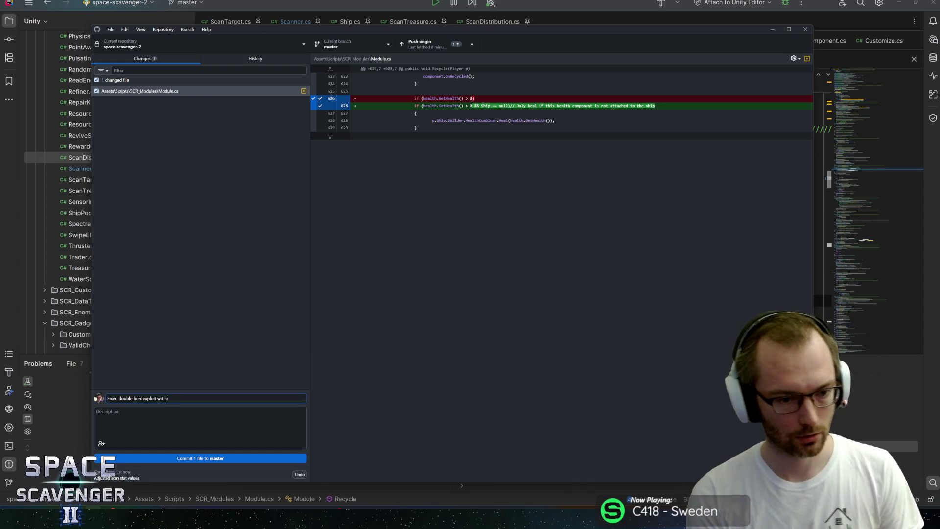
key(BackSpace)
key(BackSpace)
key(BackSpace)
text(h recy)
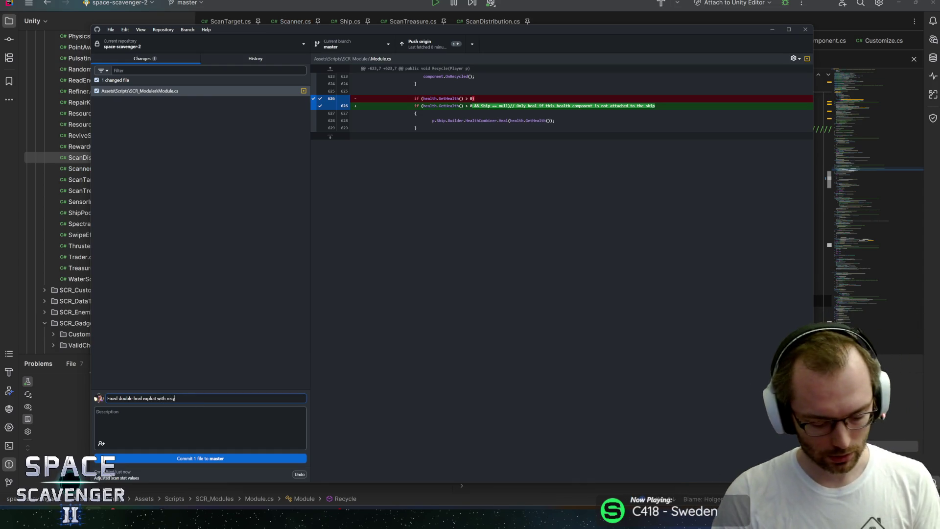
click(194, 454)
click(436, 43)
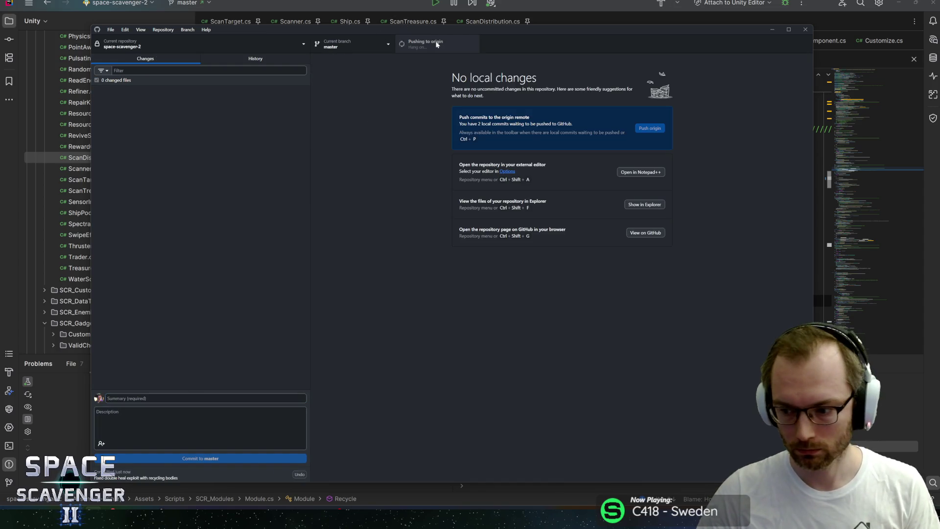
key(alt+Tab)
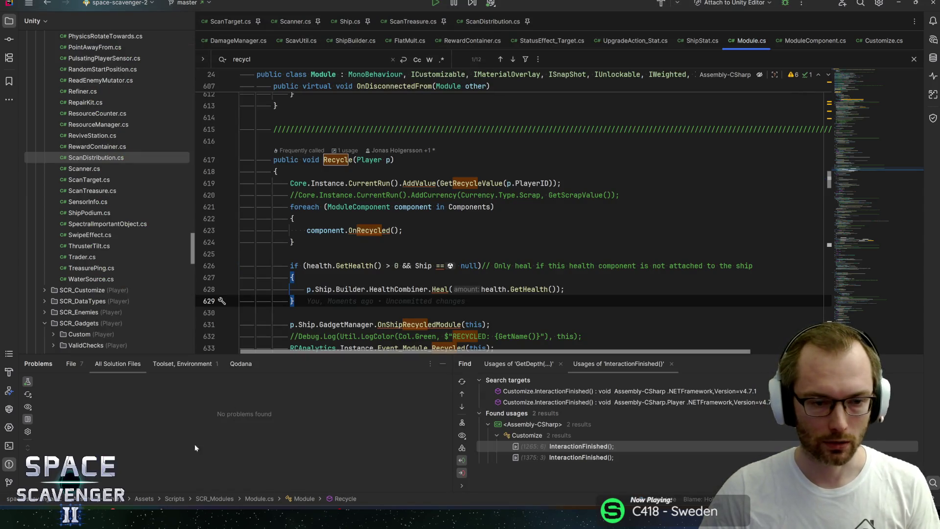
On the HacknPlan board, move card #1909 to Completed and #1913 into In Progress
click(289, 480)
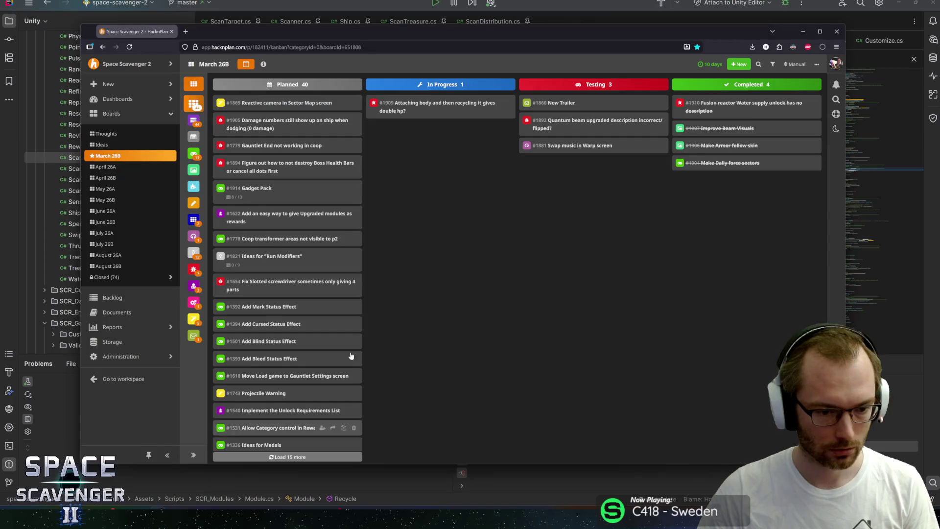
mouse_move(431, 98)
mouse_down()
mouse_move(734, 100)
mouse_move(705, 105)
mouse_up()
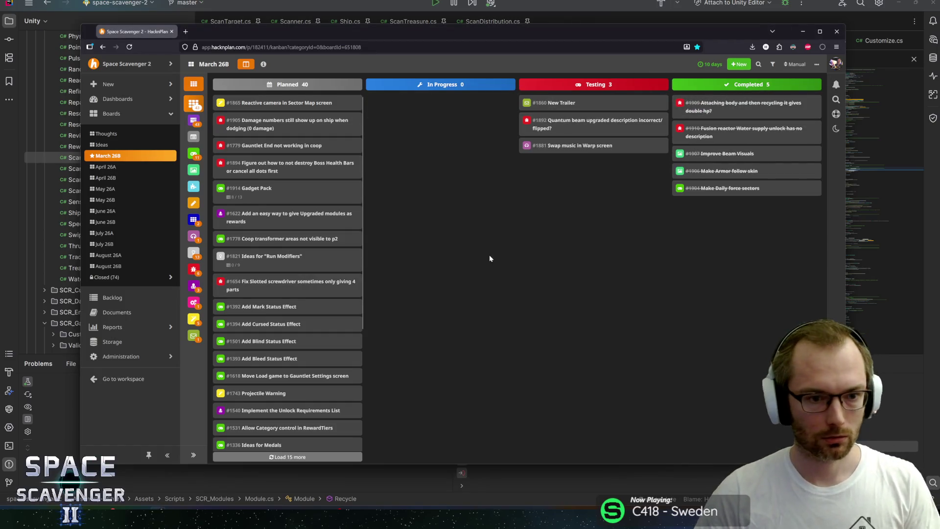
scroll(322, 260, down, 4)
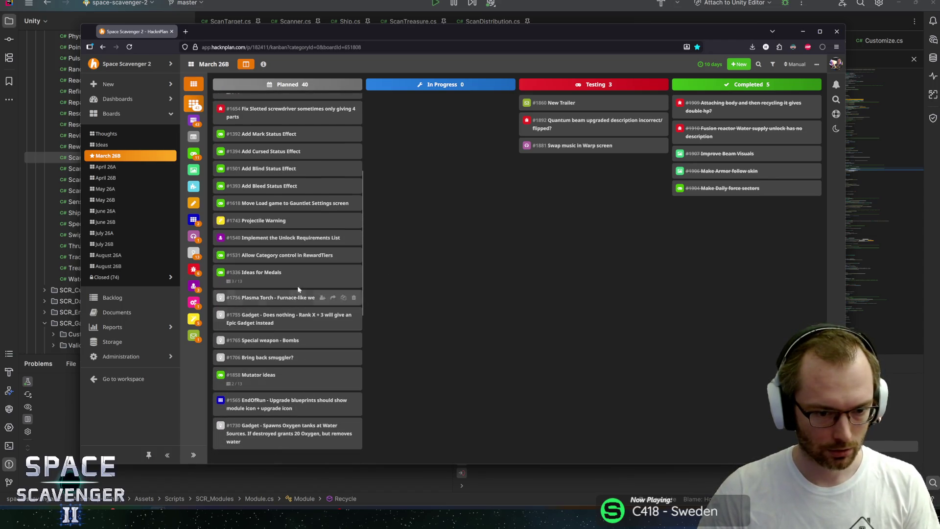
scroll(311, 243, up, 4)
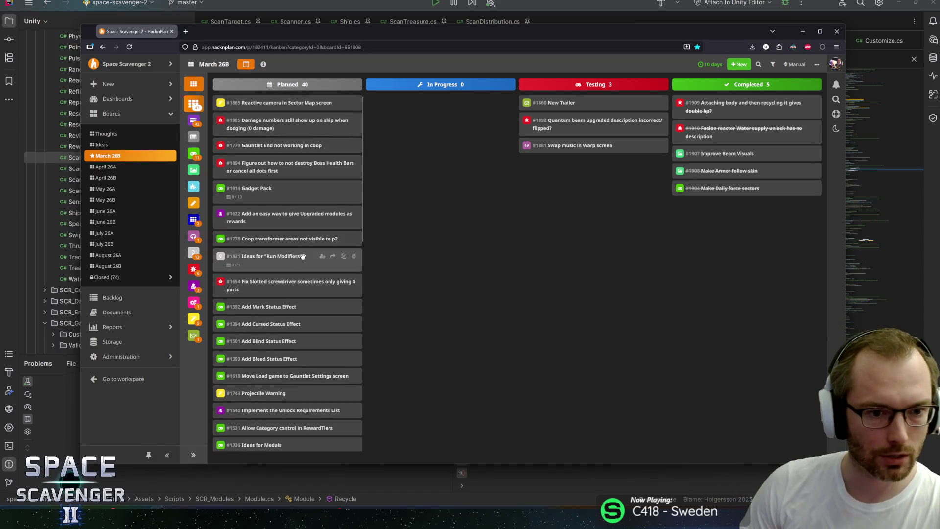
scroll(290, 257, down, 10)
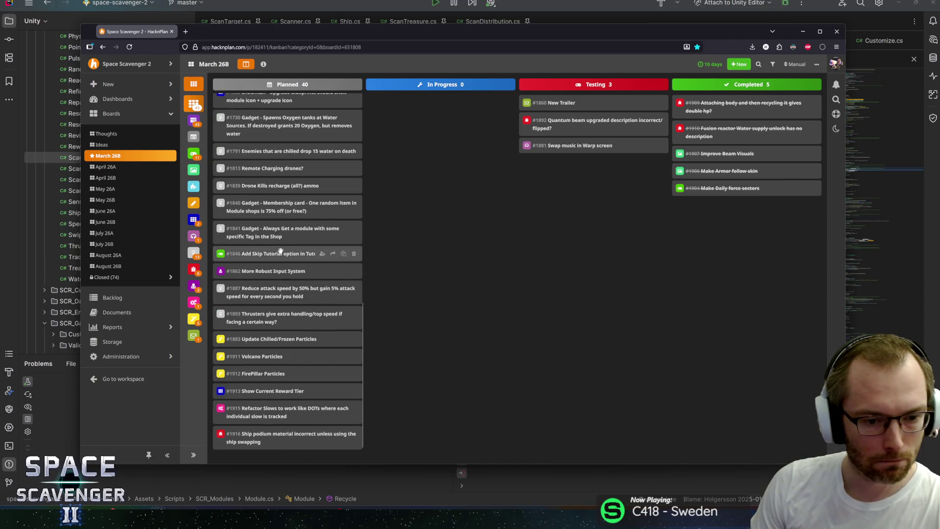
mouse_move(249, 392)
mouse_down()
mouse_move(403, 267)
mouse_move(294, 336)
mouse_up()
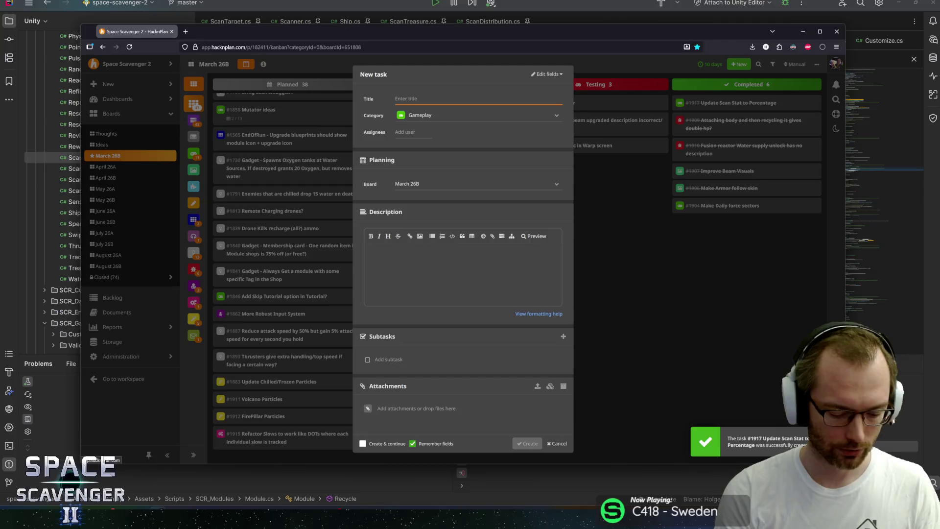
Create Polish task #1918 'Polish visuals of Treasure Ping'
text(Update)
text(Polish visuals of Treasure Ping)
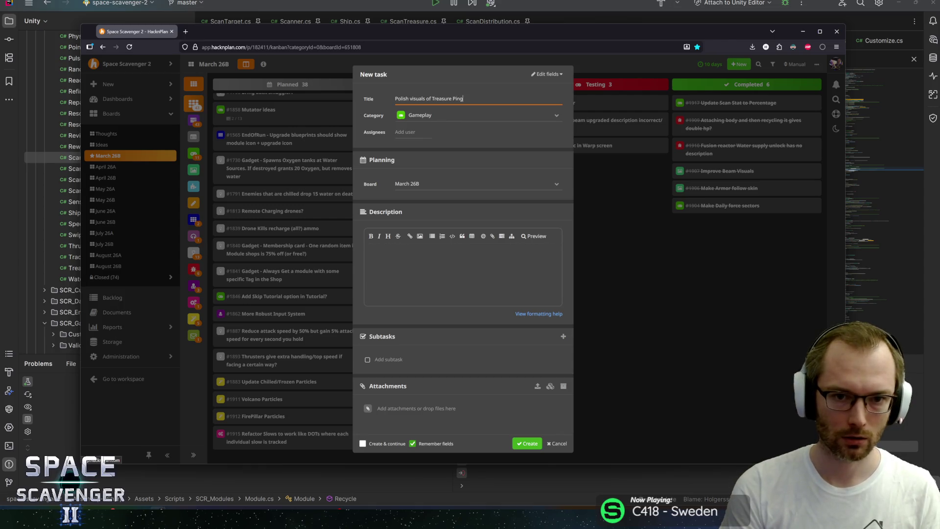
key(Tab)
text(pol)
key(Return)
key(Return)
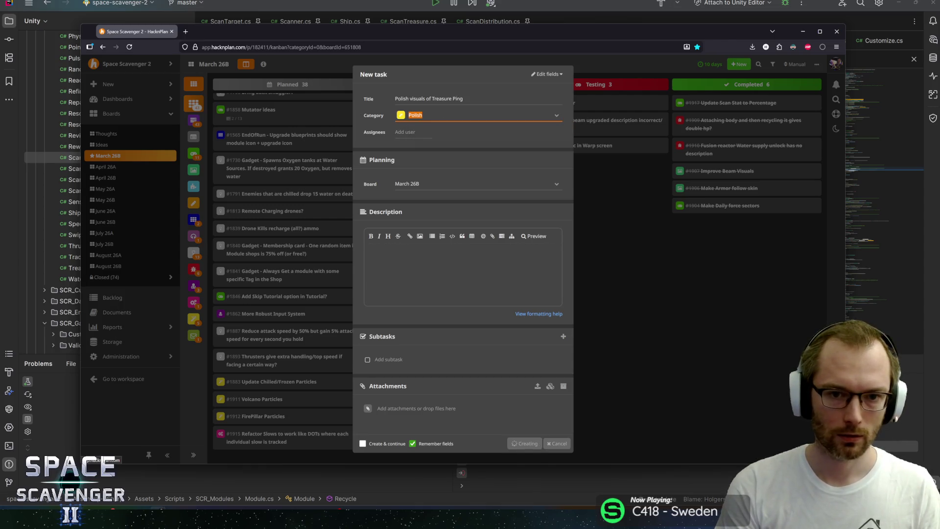
Create Gameplay task #1919 about changing Epic Gadget prices and spawning more crystals
text(nChange )
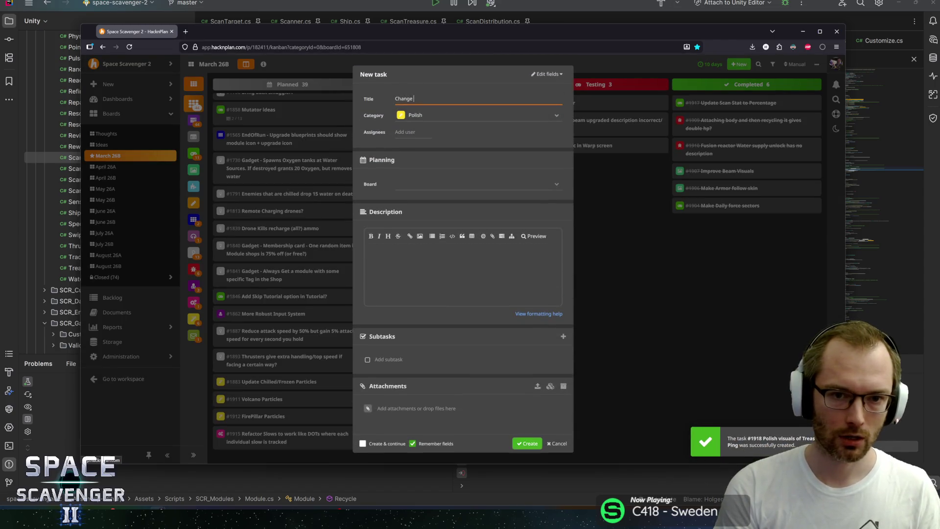
text(price of Epic)
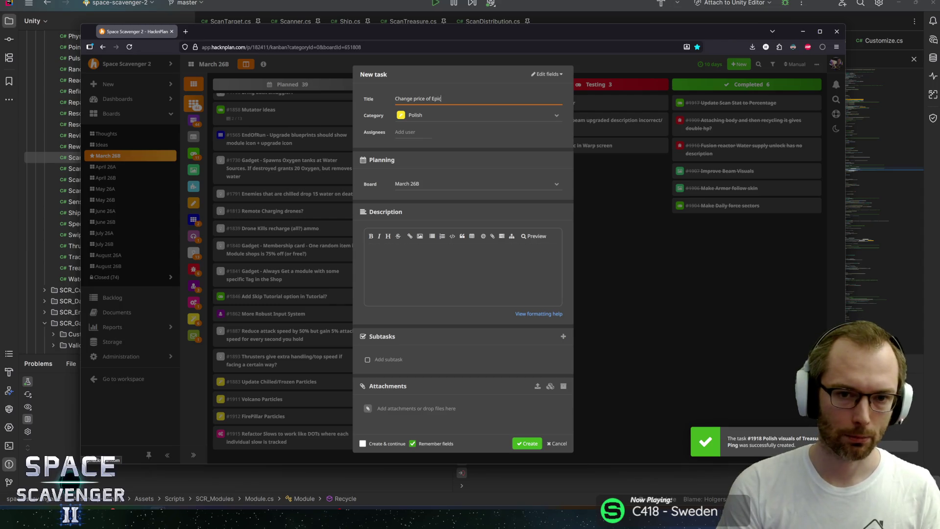
text(t )
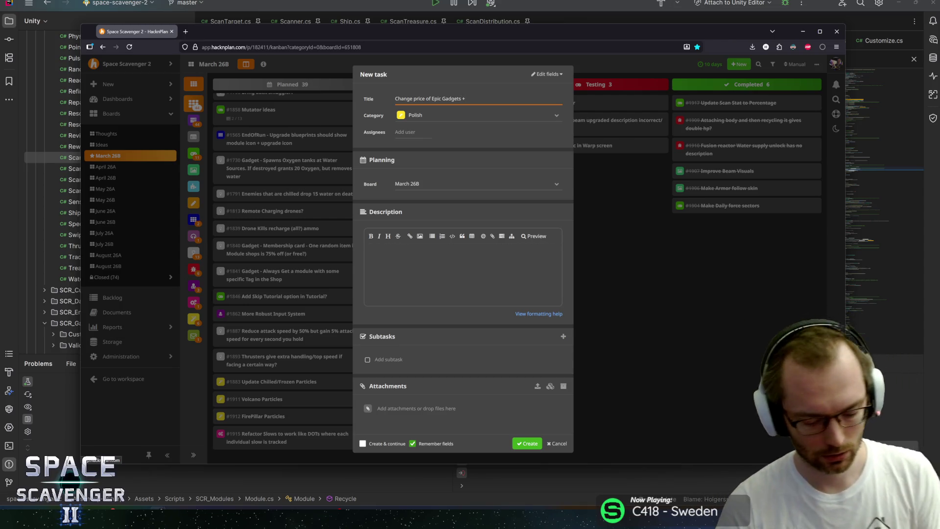
text( Spawn )
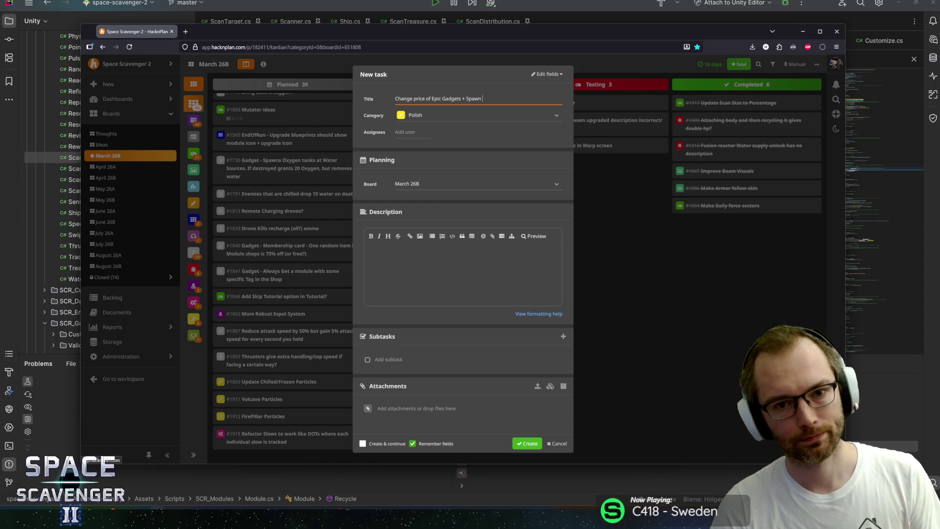
text(o)
key(BackSpace)
key(BackSpace)
text(more crytst)
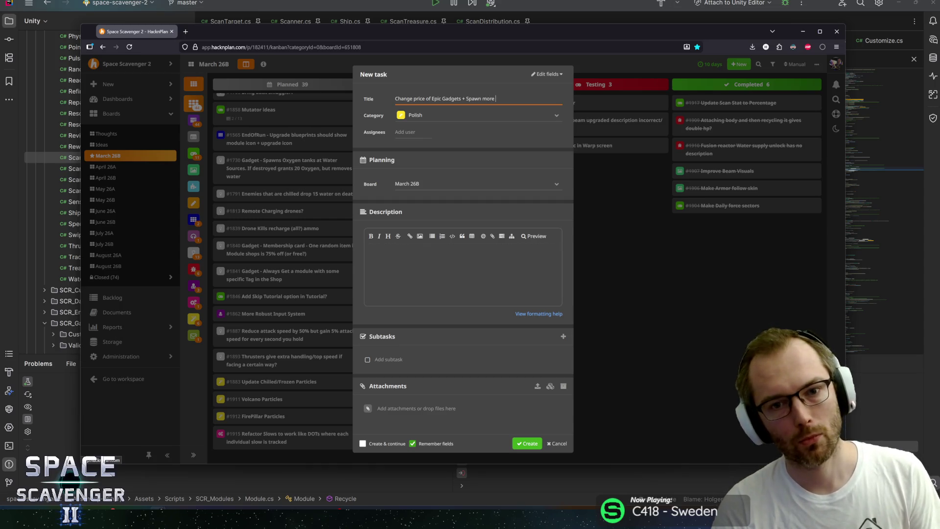
key(BackSpace)
key(BackSpace)
key(BackSpace)
text(stals)
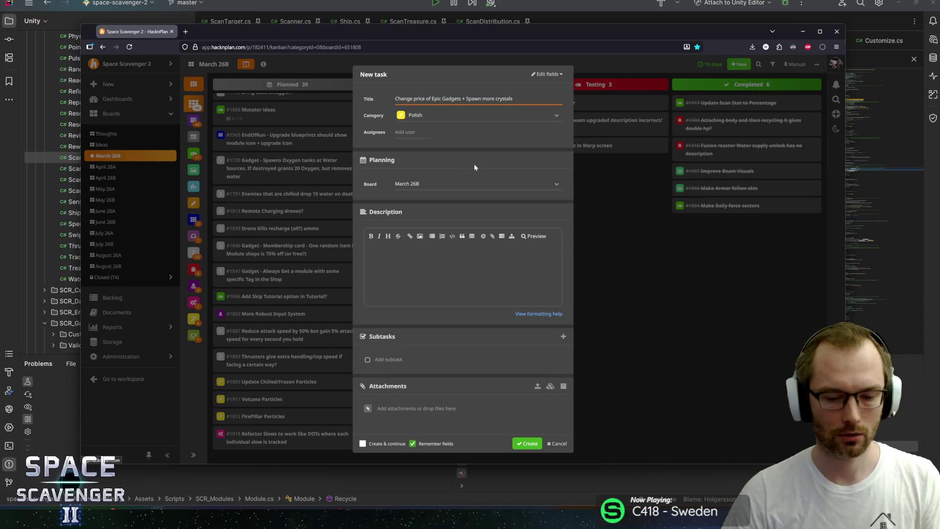
text( to find)
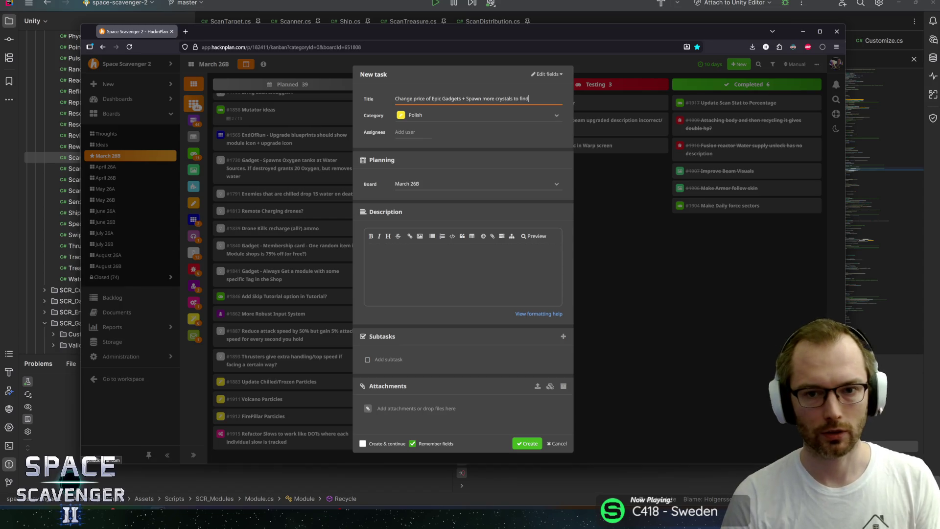
key(Tab)
text(g)
key(Return)
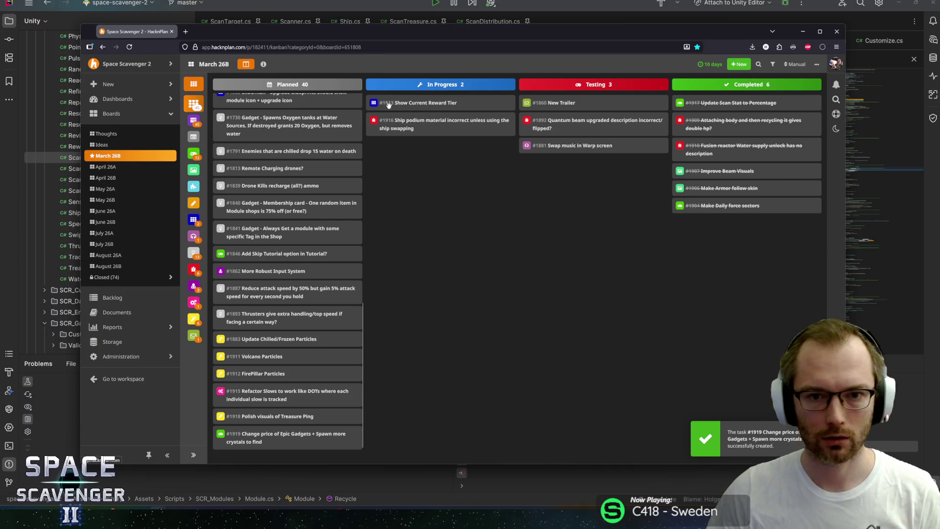
Reorder the In Progress column so card #1916 sits above #1913
drag(367, 36, 379, 33)
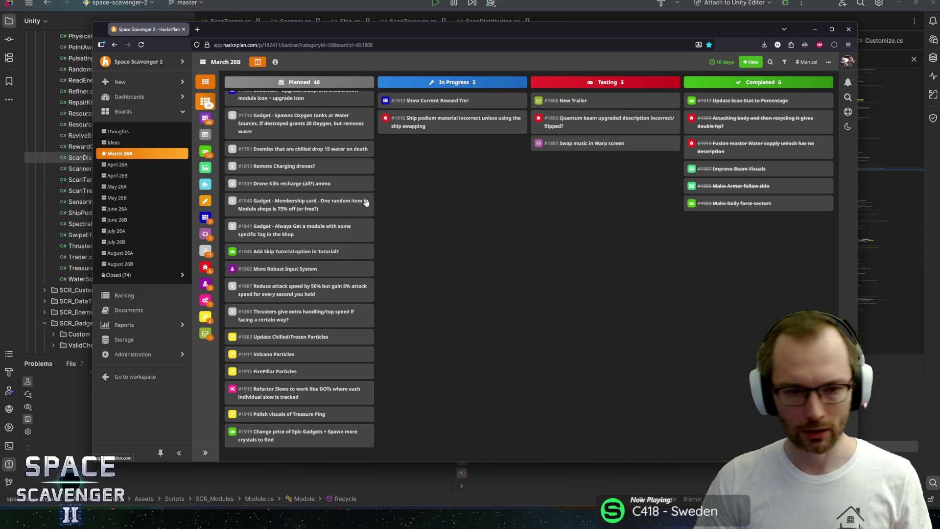
drag(441, 122, 441, 101)
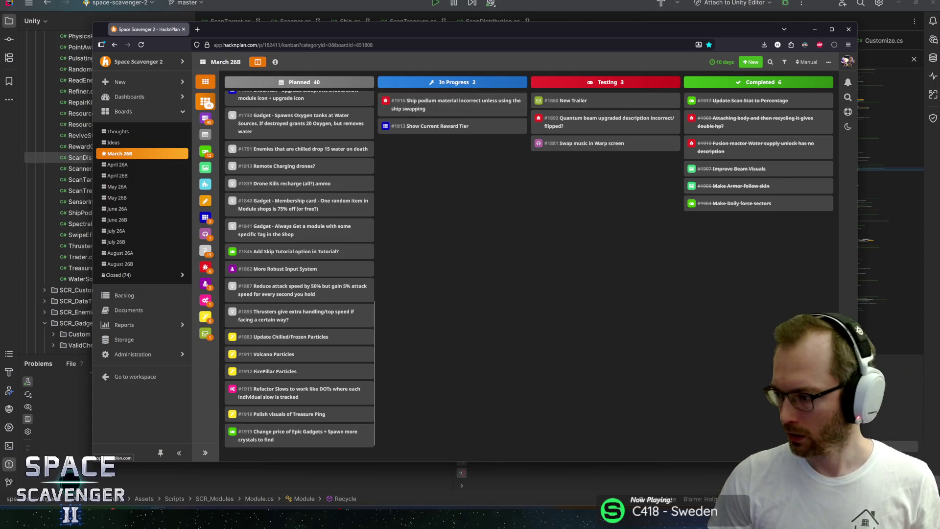
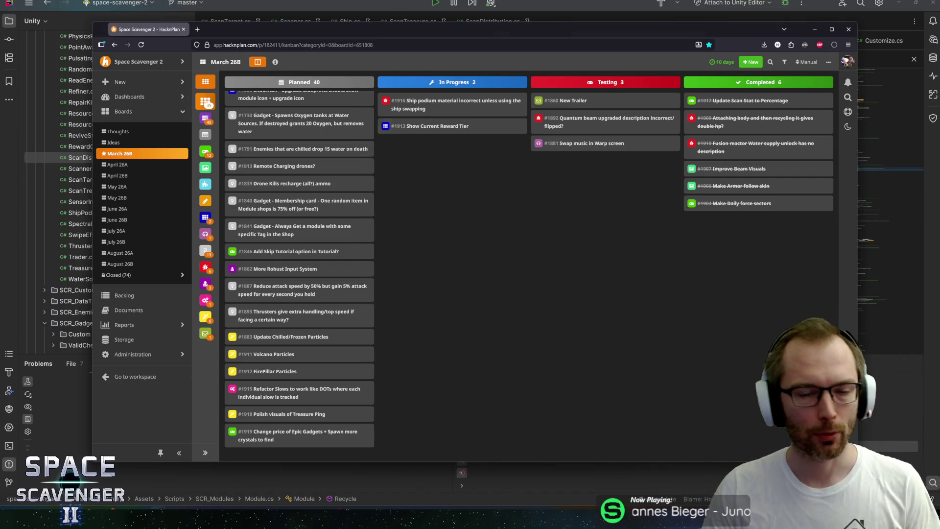
Select Core in Unity's Hierarchy, with Hub as its start state, and launch Play mode
click(226, 481)
key(alt+Tab)
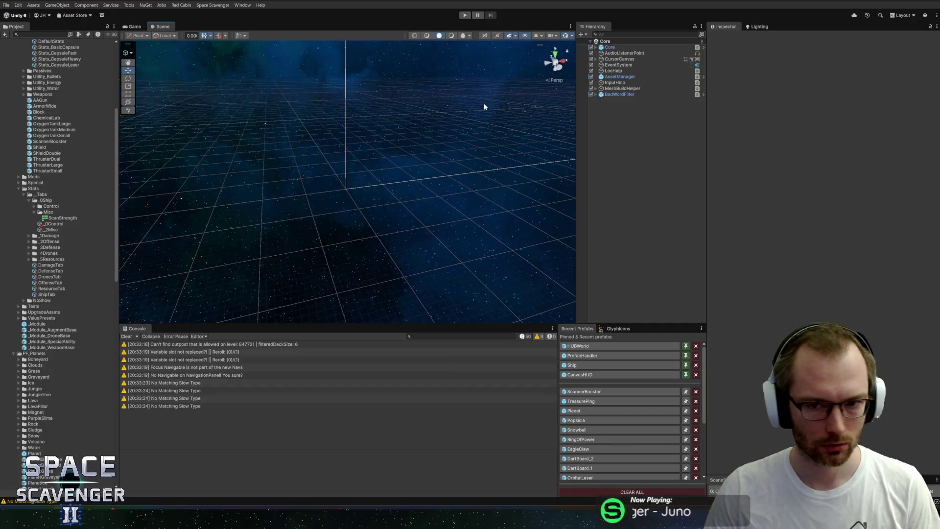
click(610, 47)
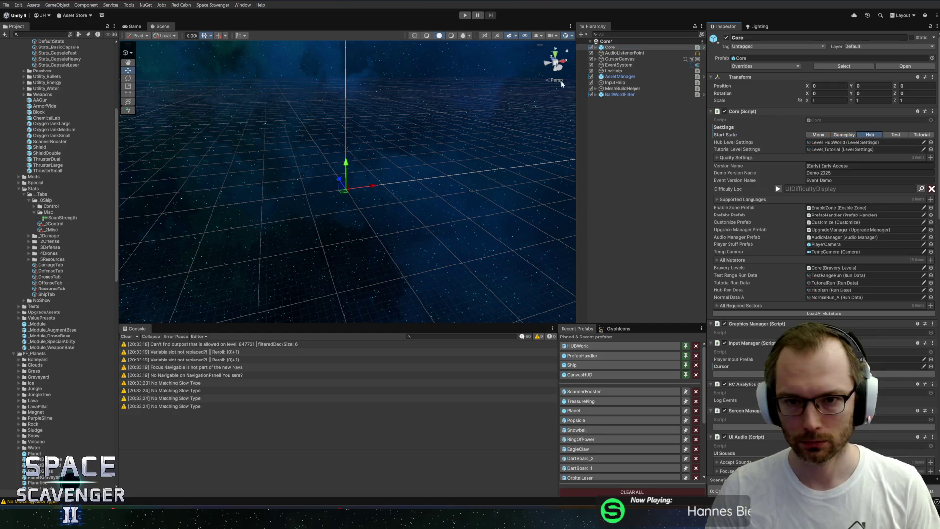
click(467, 17)
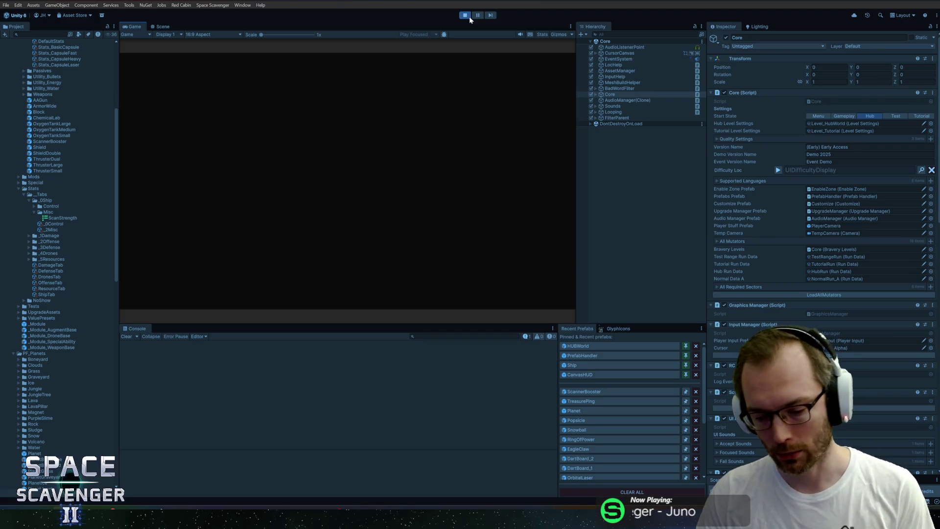
key(alt+Tab)
key(alt+Tab)
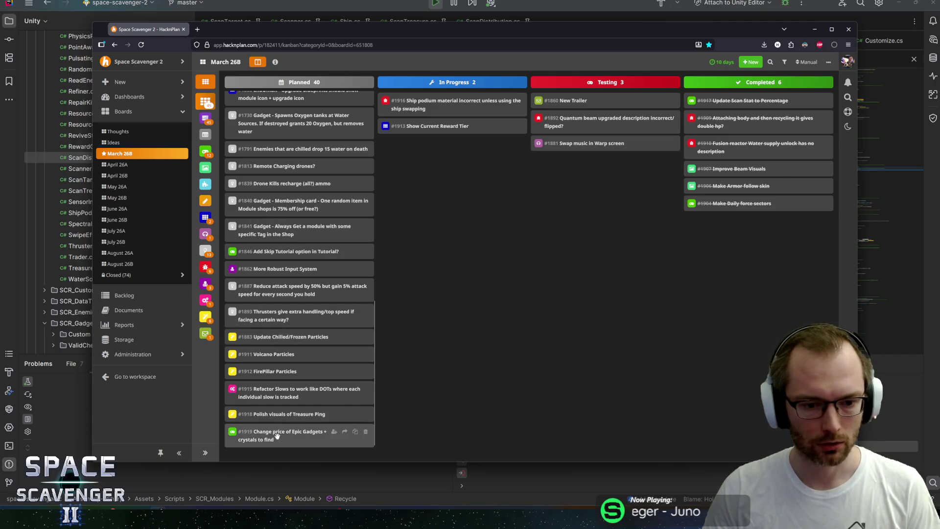
Add a Bug-category task titled 'UI Counter bug in built game' to the HacknPlan board
scroll(300, 293, up, 5)
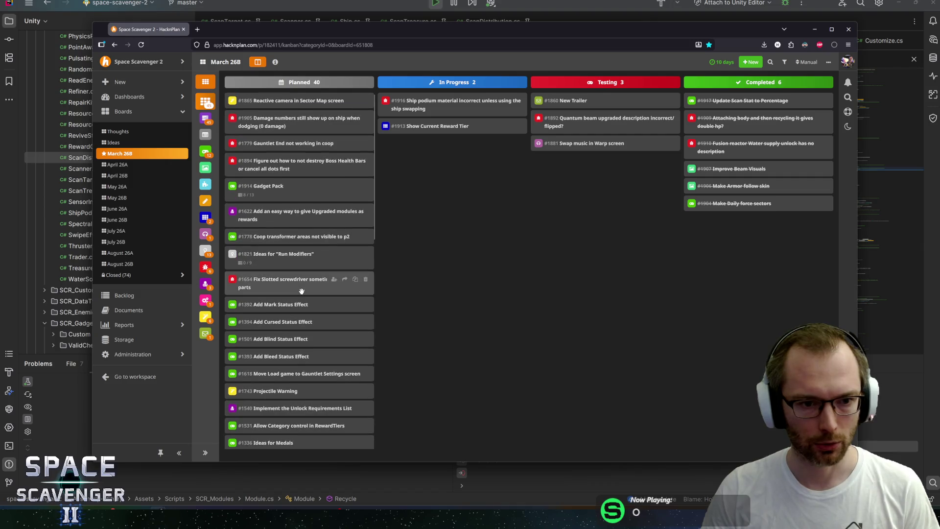
scroll(300, 292, down, 5)
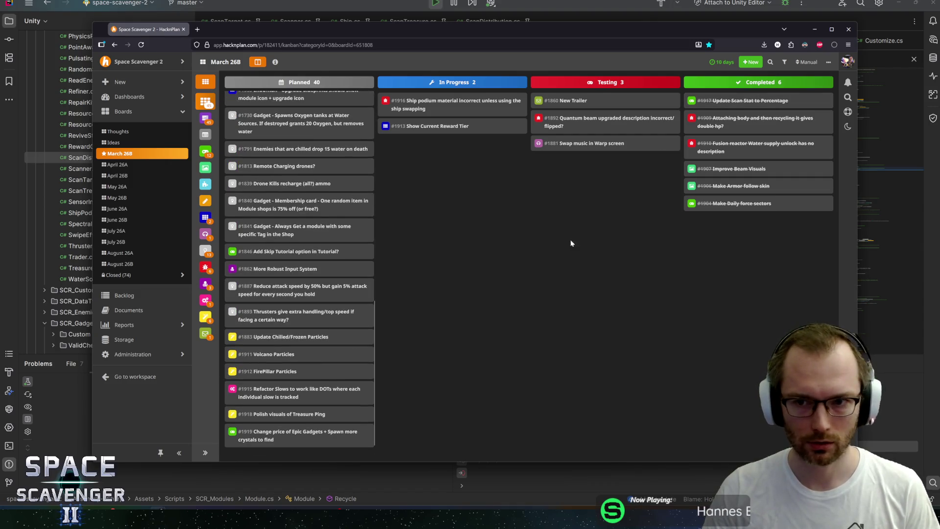
double_click(466, 221)
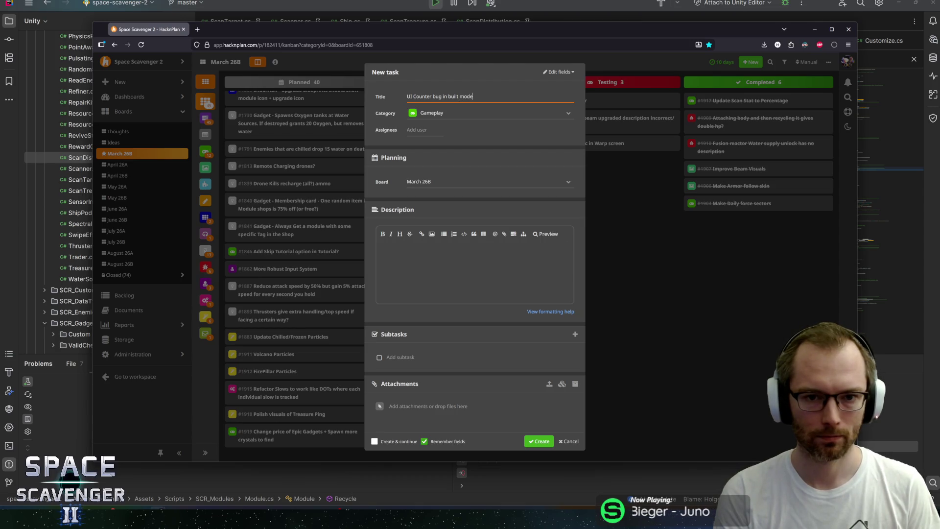
click(438, 113)
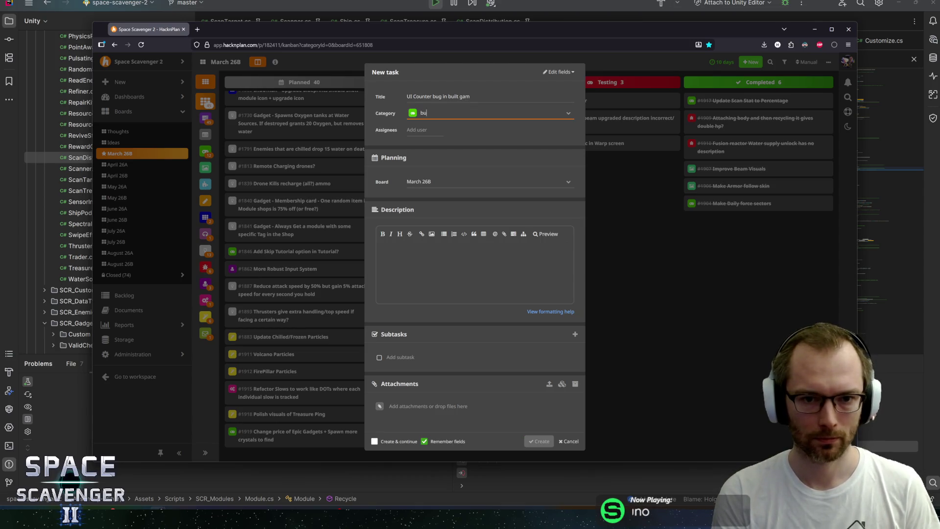
key(Return)
key(shift+Tab)
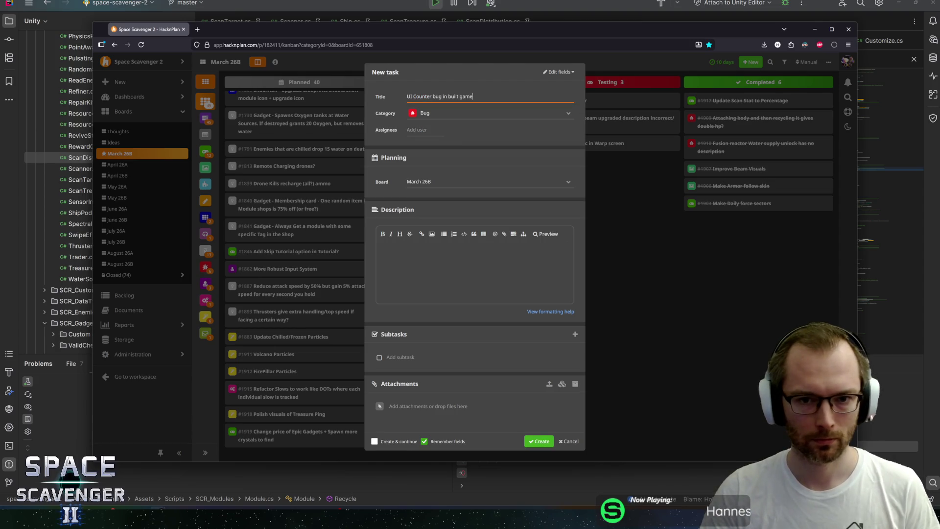
key(Return)
scroll(280, 441, down, 1)
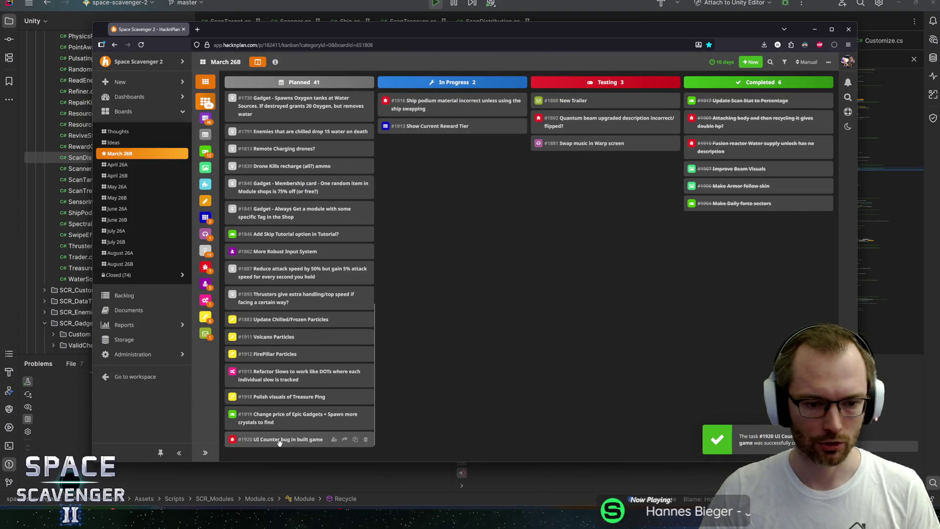
key(alt+Tab)
Stop Unity's Play mode, then bring up Rider's Go to Class search
click(454, 195)
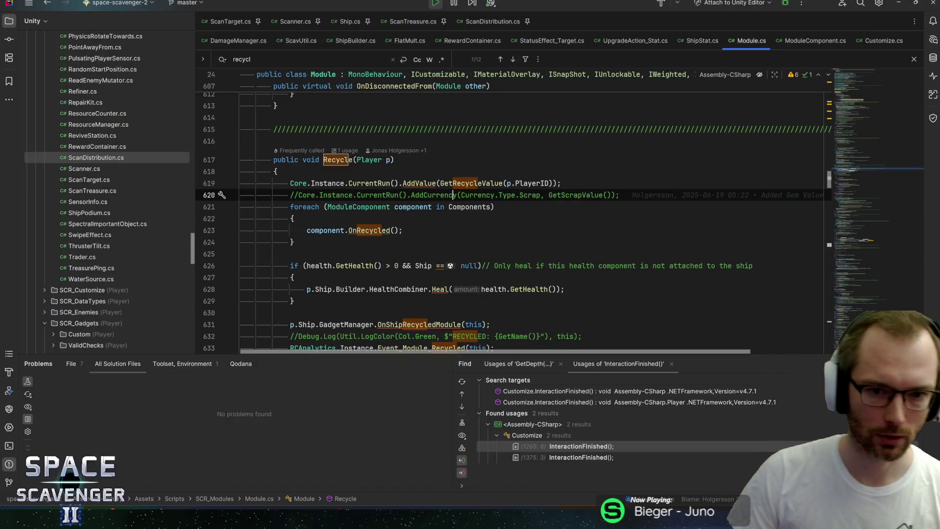
key(alt+Tab)
key(alt+Tab)
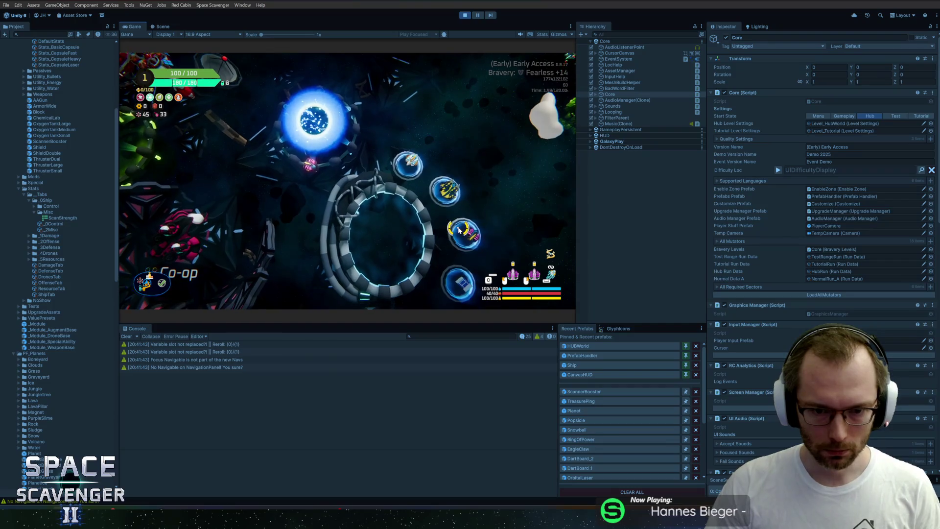
key(ctrl+p)
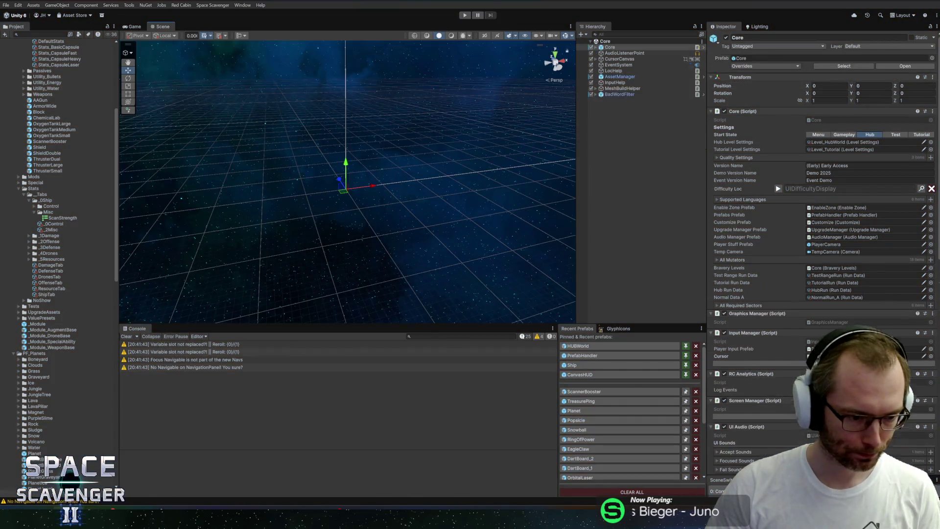
key(alt+Tab)
key(ctrl+n)
Open the ShipPodium class and locate the blueprintSkin field in the file
text(podium)
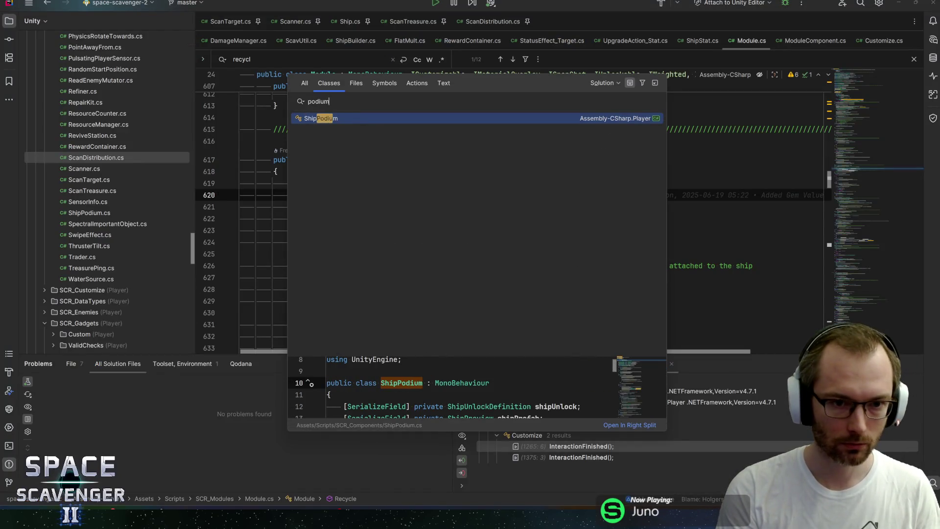
key(Return)
click(416, 162)
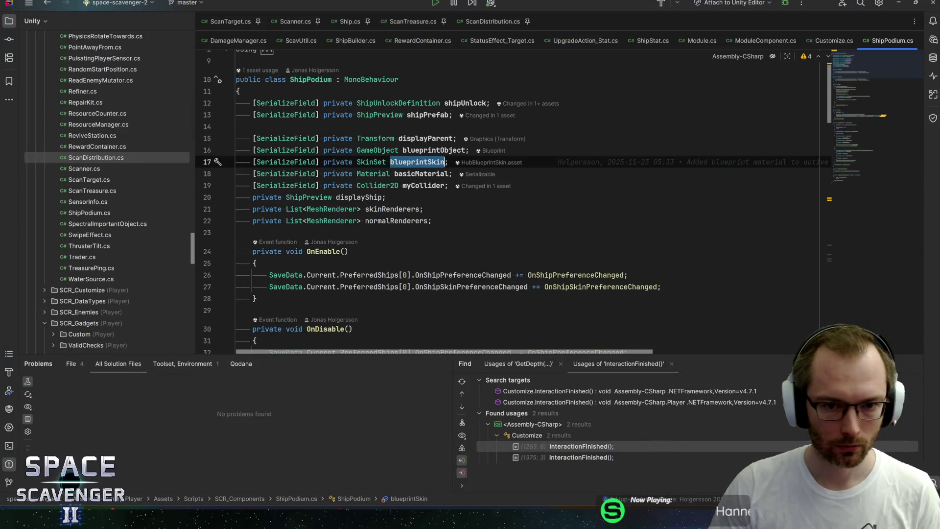
scroll(416, 162, down, 14)
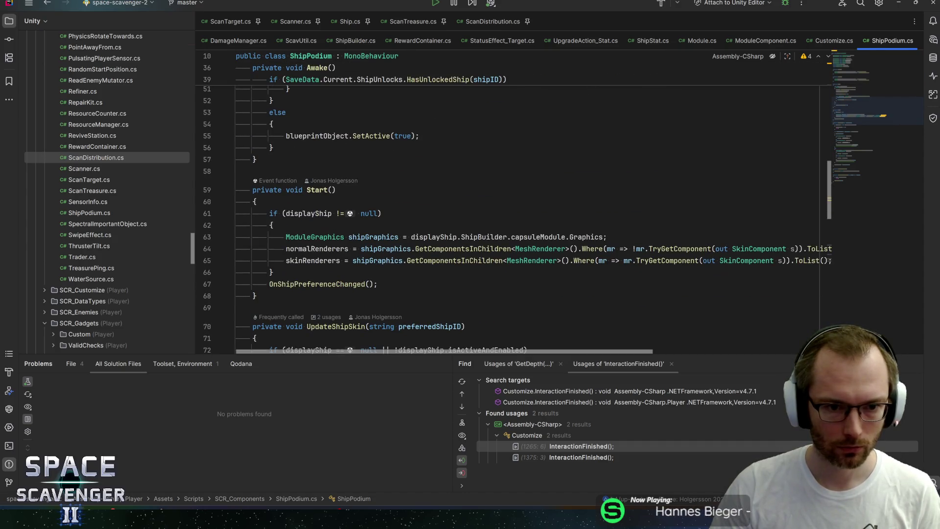
key(ctrl+f)
key(Return)
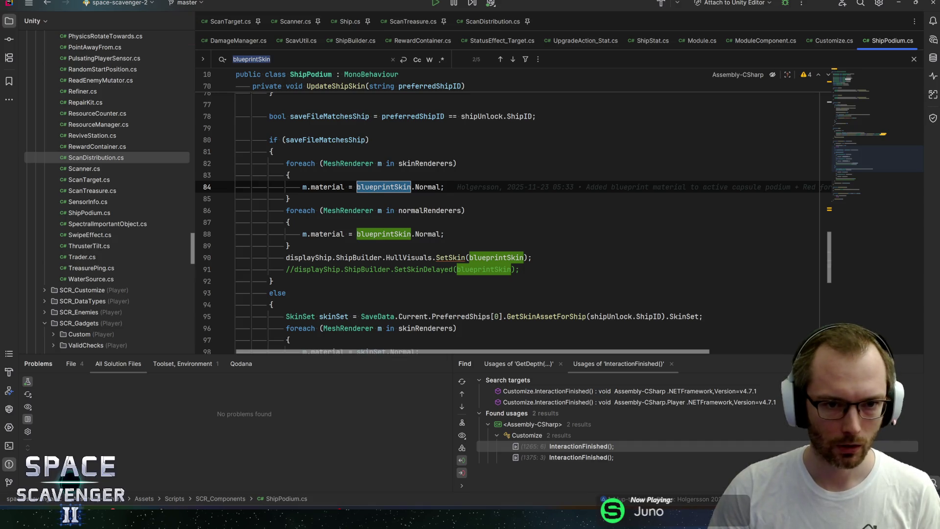
scroll(556, 222, up, 2)
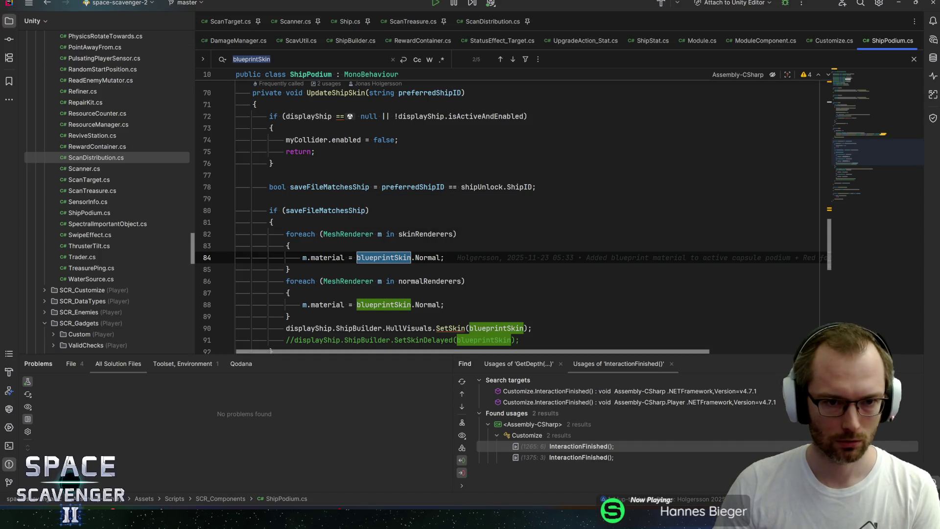
Find the usages of UpdateShipSkin and visit both of its calls
click(335, 93)
key(alt+F7)
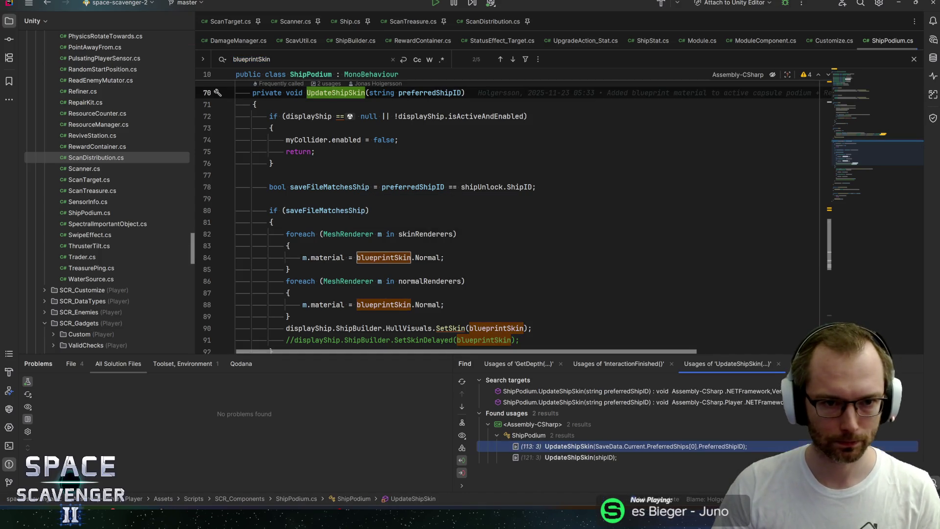
double_click(596, 447)
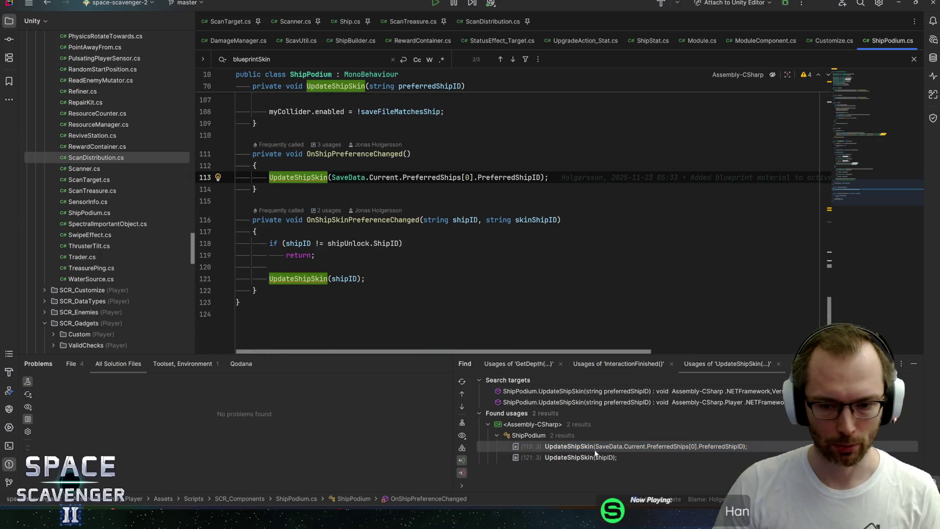
double_click(594, 458)
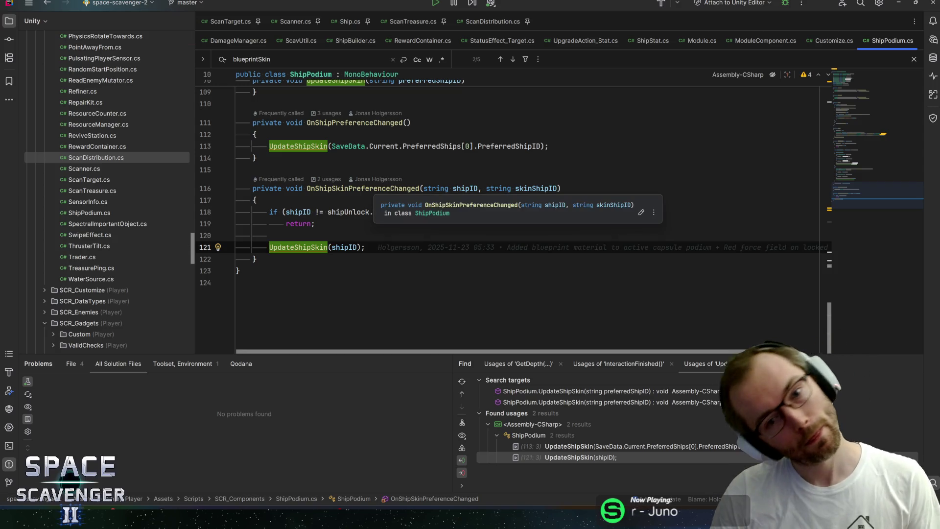
List the usages of OnShipPreferenceChanged and go to its call in Start()
click(375, 188)
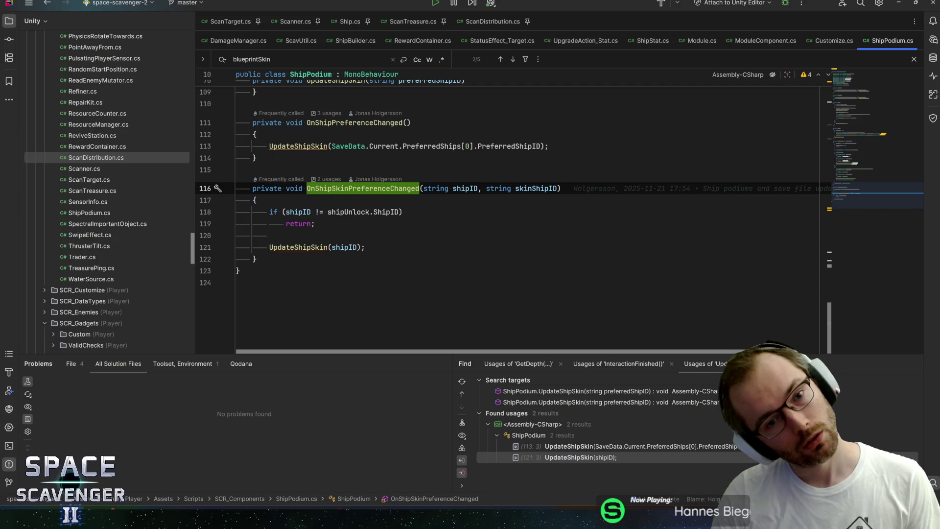
key(alt+Up)
key(shift+F12)
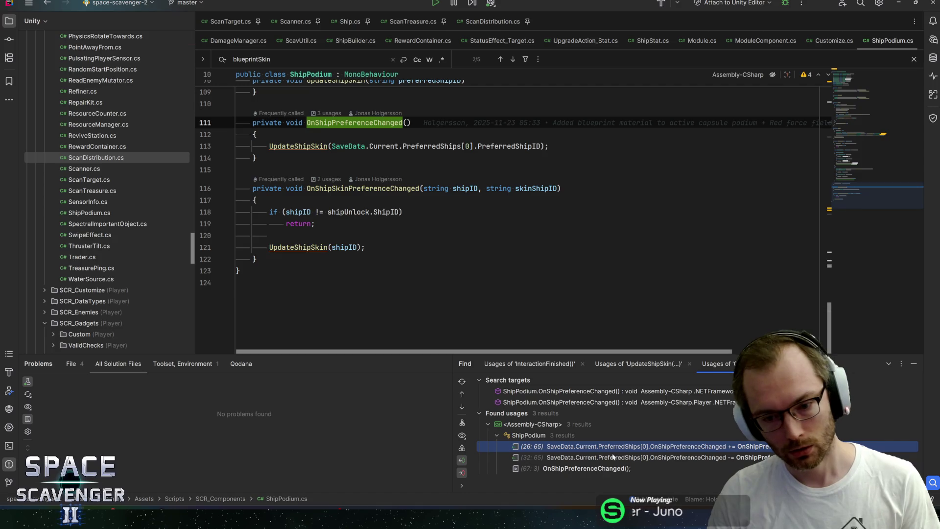
key(Down)
key(Down)
key(Return)
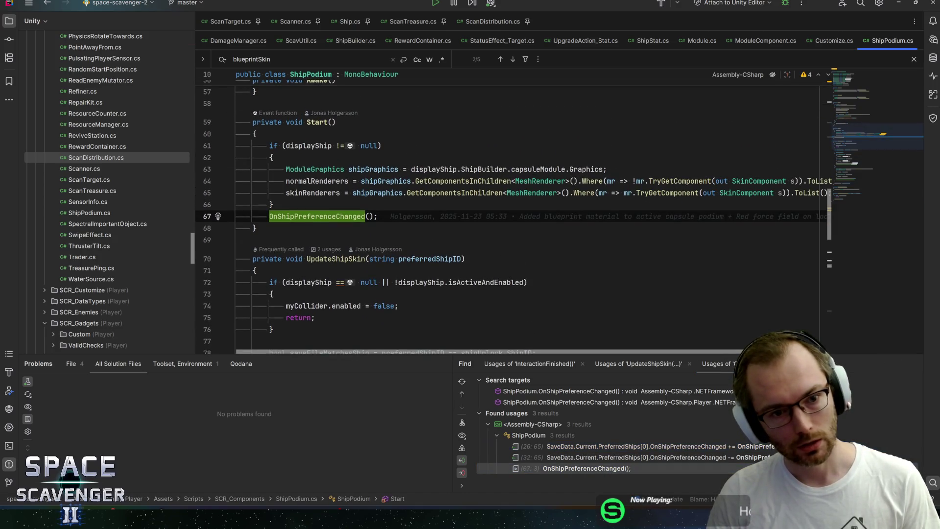
key(Up)
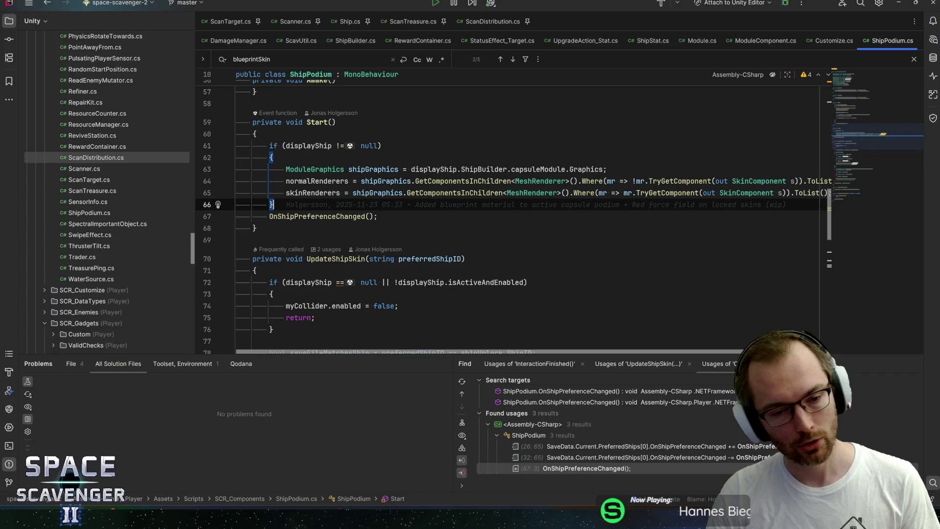
Replace the OnShipPreferenceChanged call in Start() with StartCoroutine(DelayedStart())
key(Return)
text(StartCo)
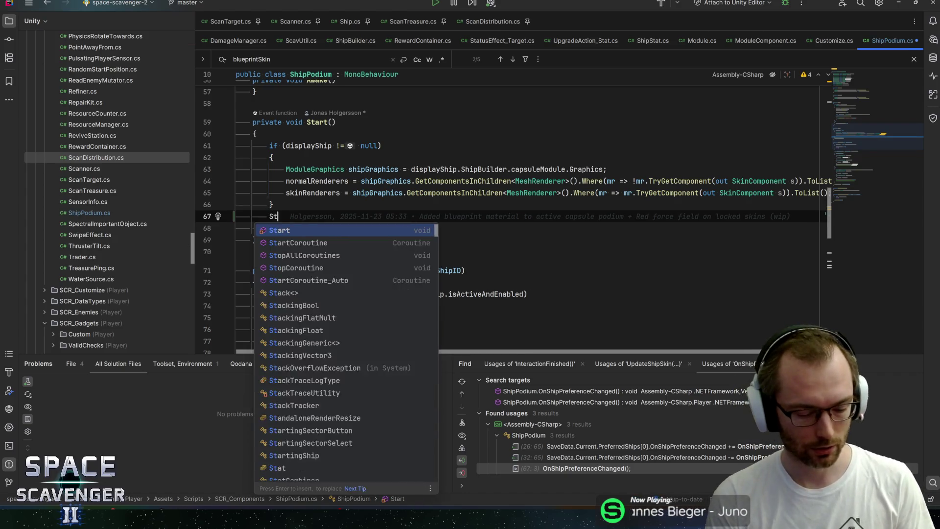
key(Return)
text(DelayedStart)
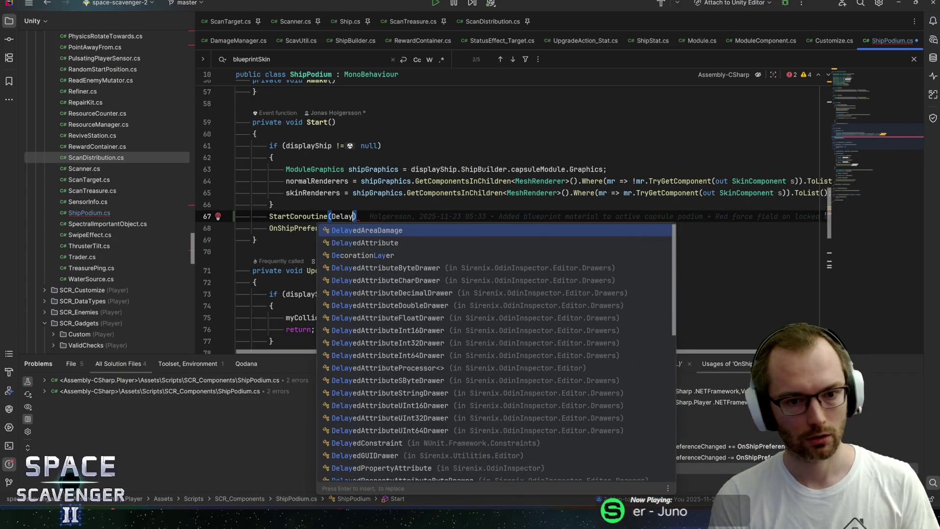
text(()))
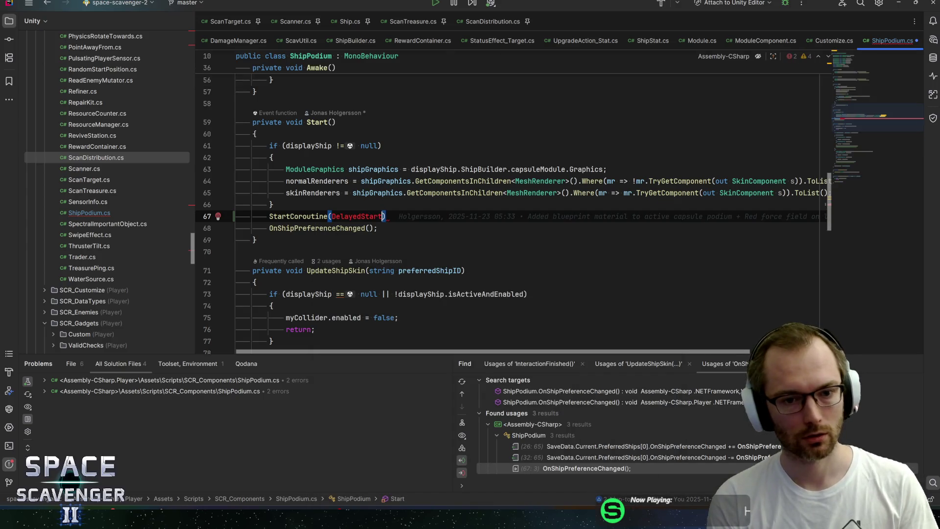
text(;)
key(Down)
key(shift+Home)
key(ctrl+c)
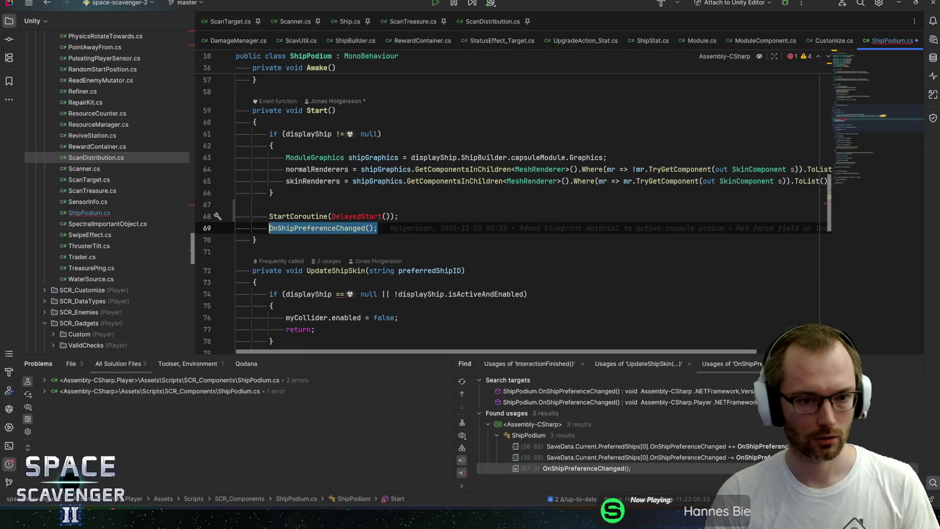
key(Delete)
key(BackSpace)
key(ctrl+v)
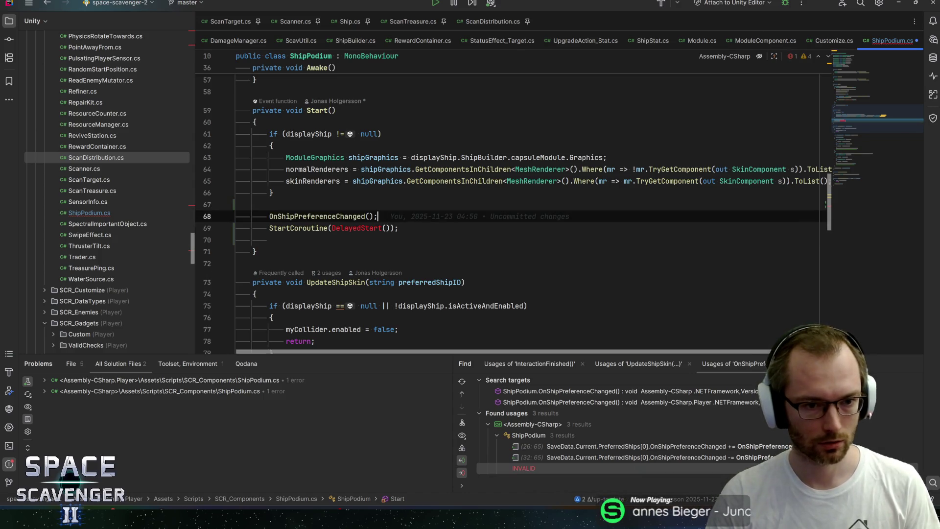
key(Down)
key(Return)
key(Return)
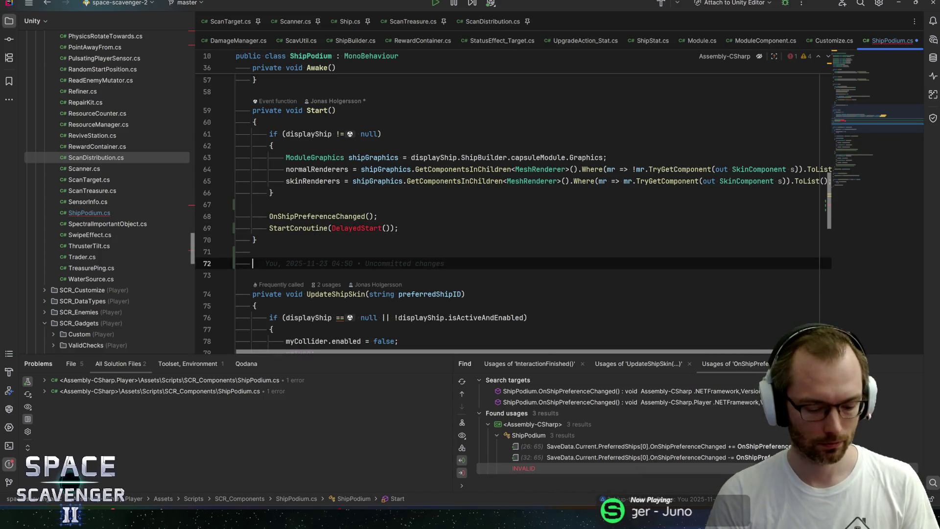
Declare a private IEnumerator DelayedStart() method and import System.Collections
text(private void)
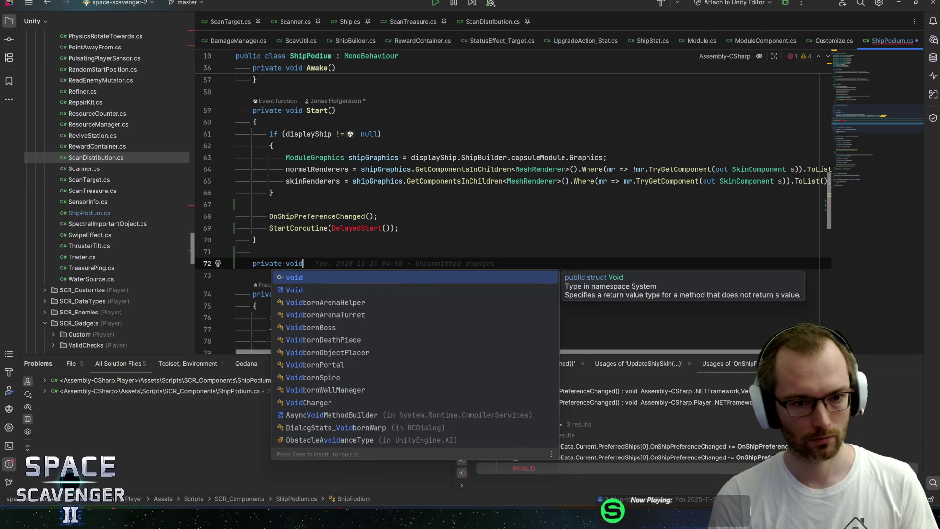
key(Escape)
text(enumerator)
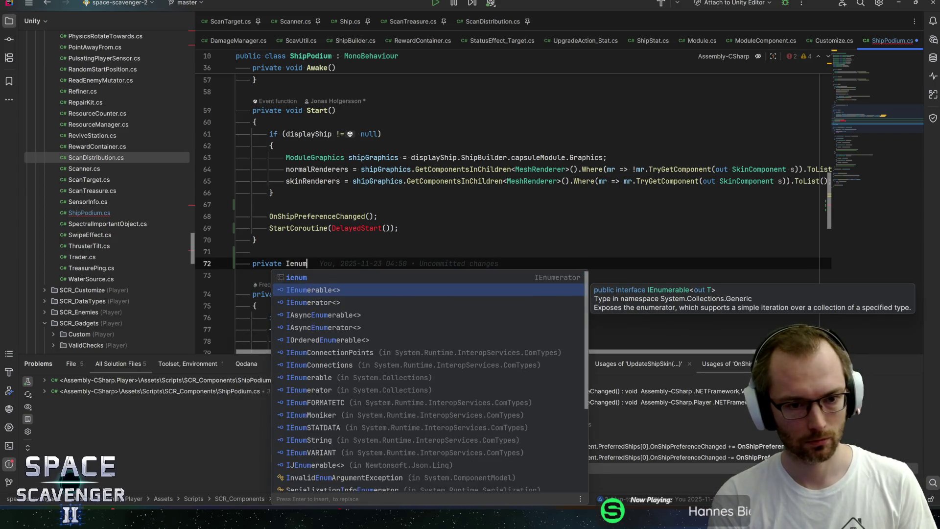
key(Return)
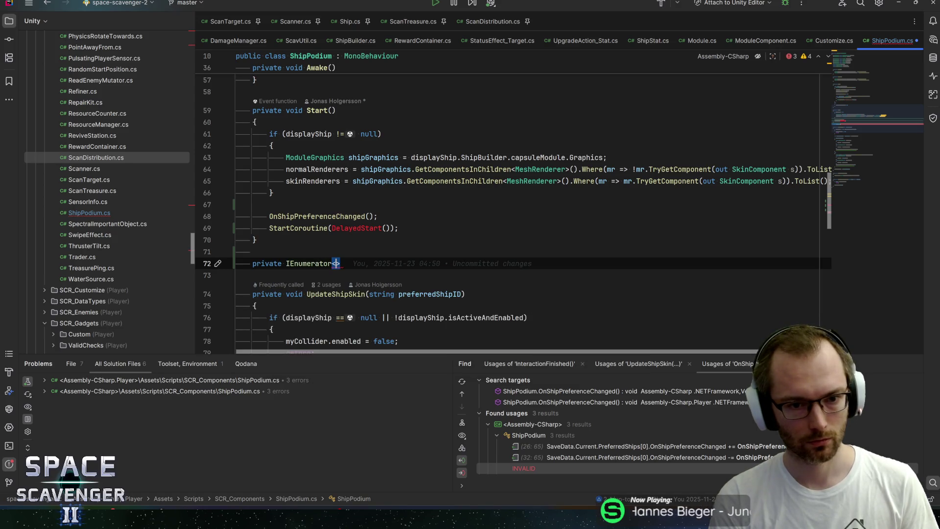
key(BackSpace)
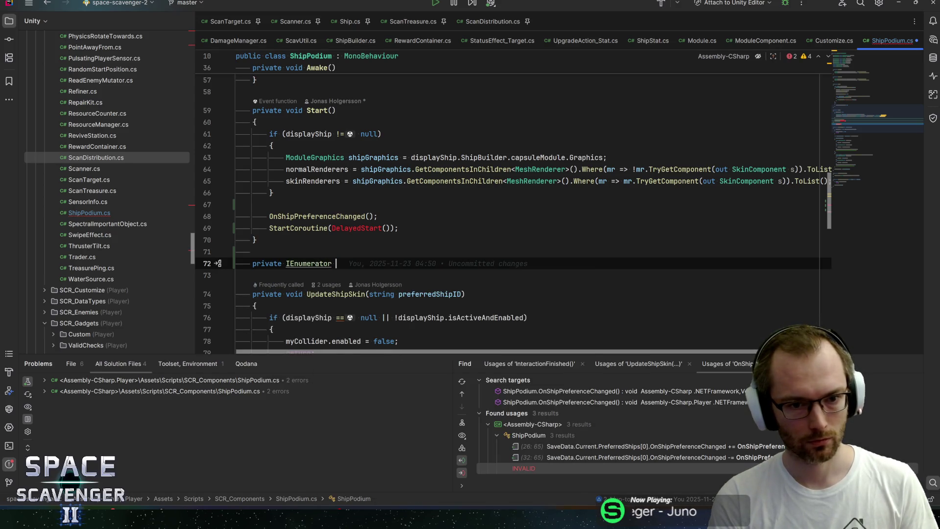
text(DelayedStart())
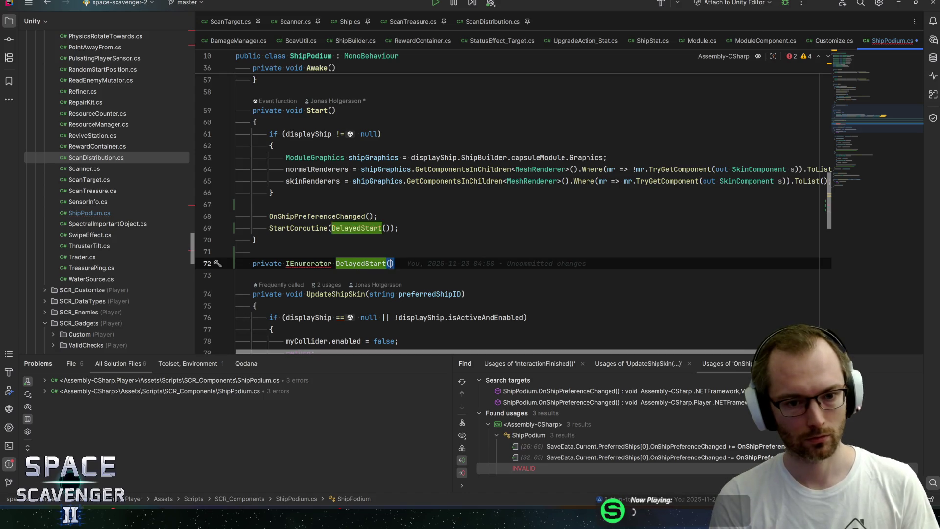
key(Return)
text({)
key(Return)
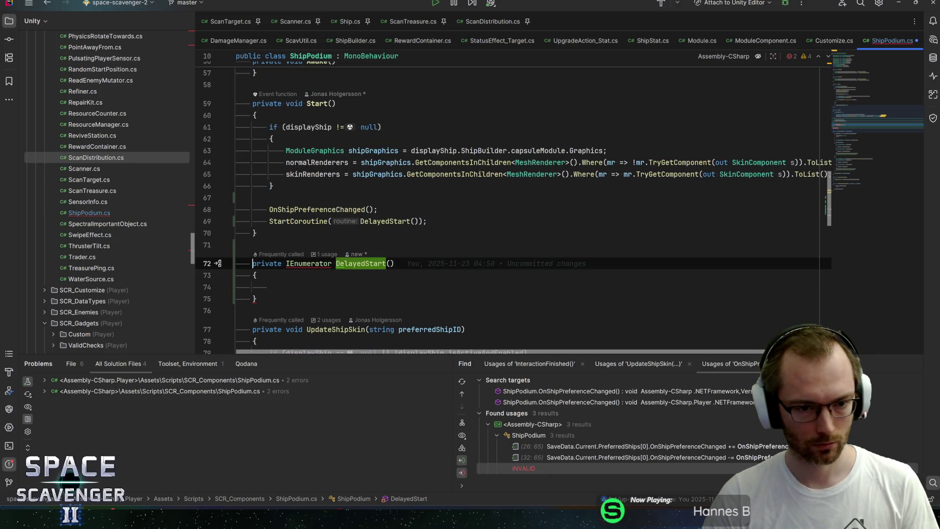
click(308, 263)
key(alt+Return)
key(Down)
key(Return)
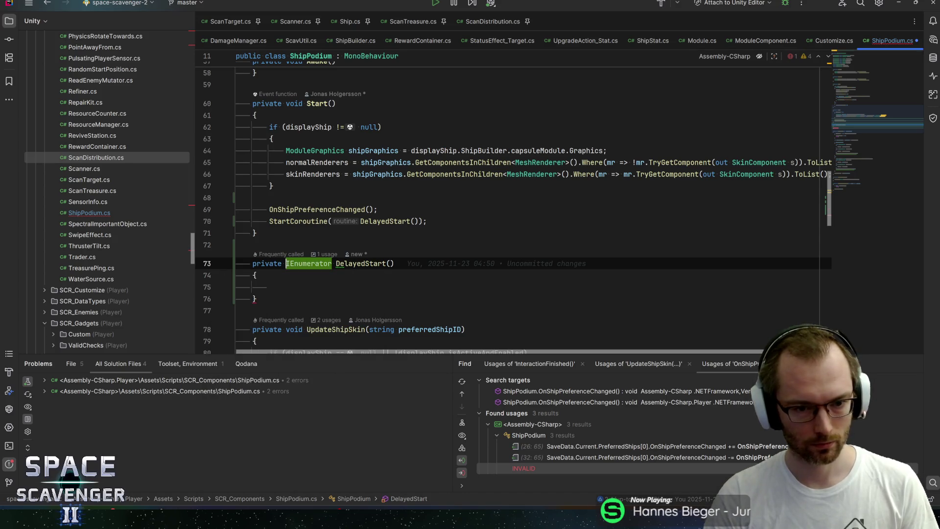
Have DelayedStart yield WaitForSecondsRealtime(0.2f), then call OnShipPreferenceChanged()
click(270, 287)
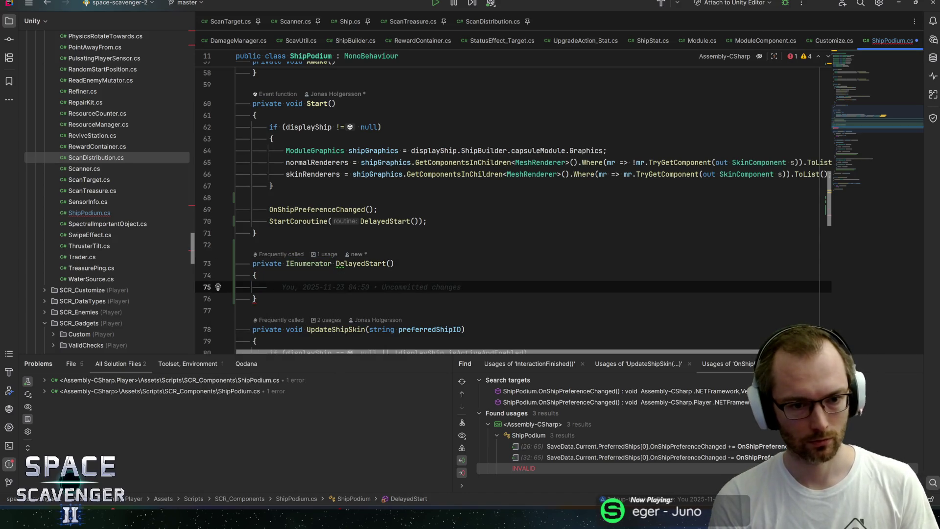
text(yield return ne)
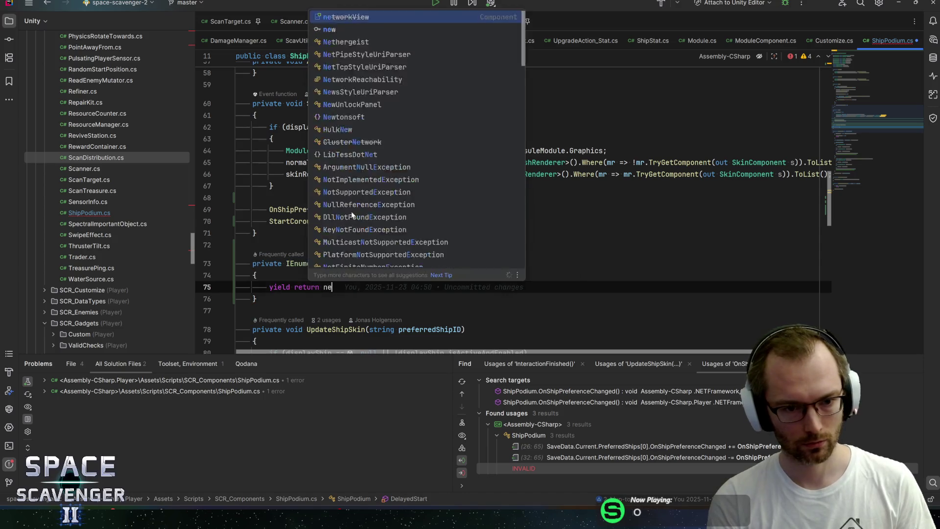
text(w Waitfos)
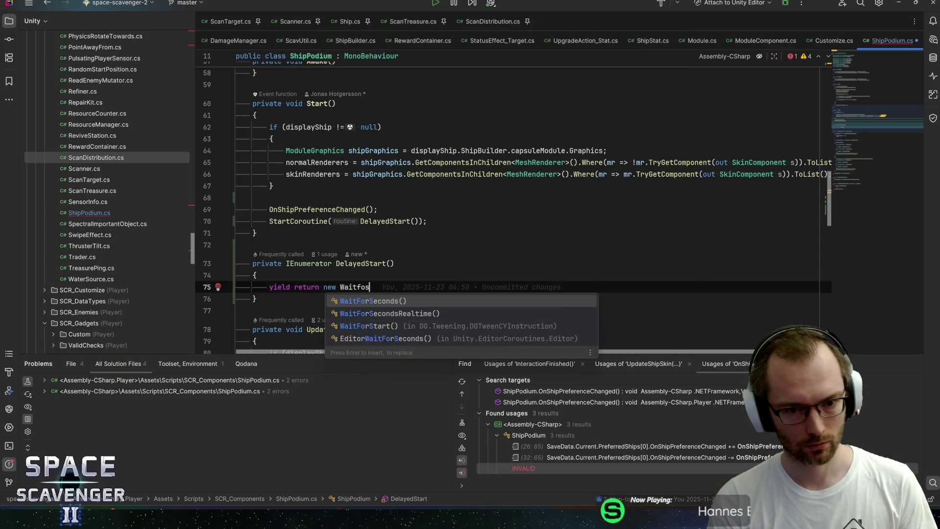
key(BackSpace)
text(rse)
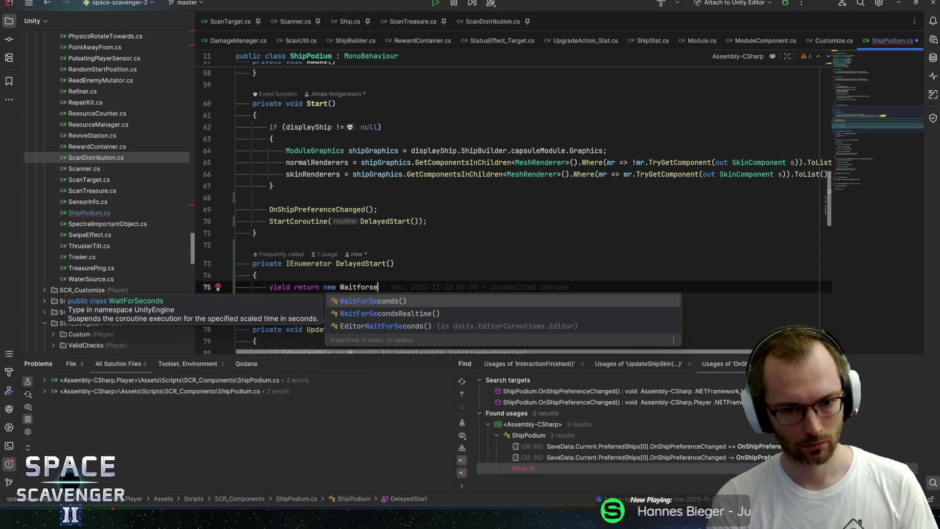
key(Down)
key(Return)
text(0.)
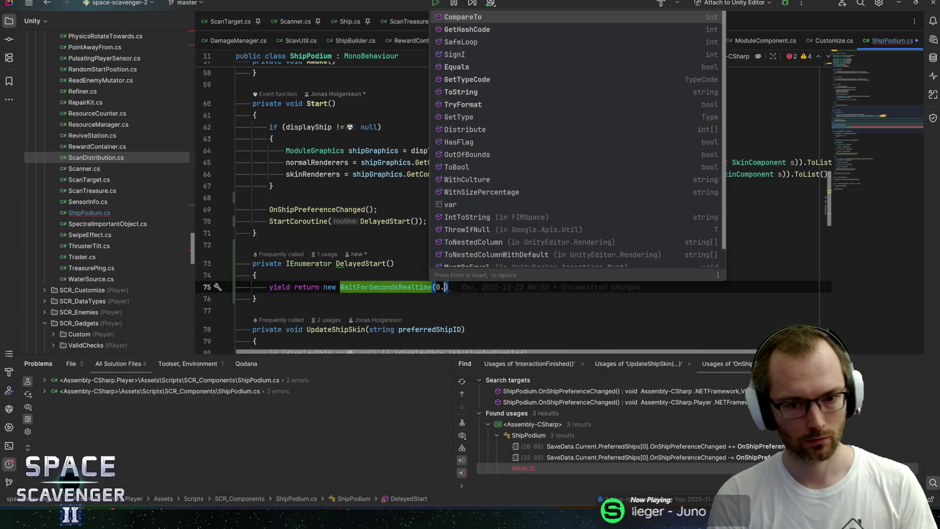
text(2f)
key(ctrl+shift+Return)
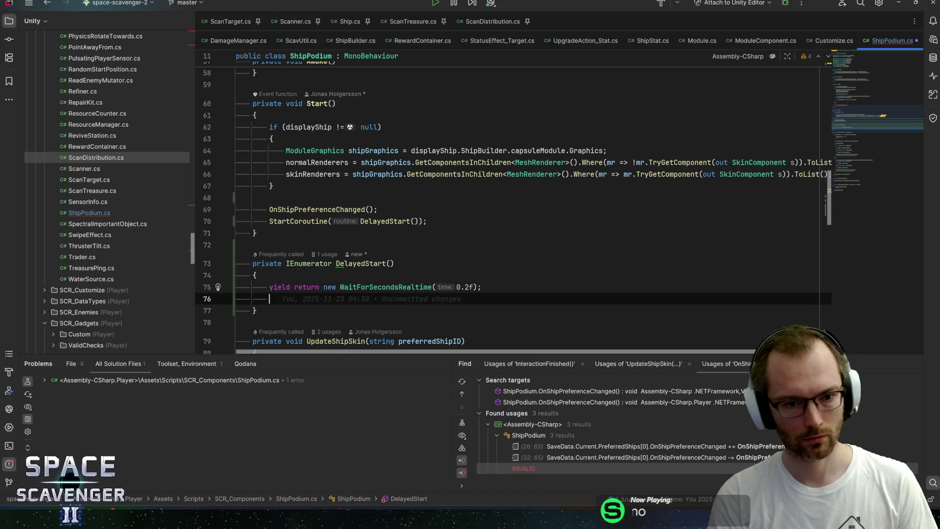
key(ctrl+v)
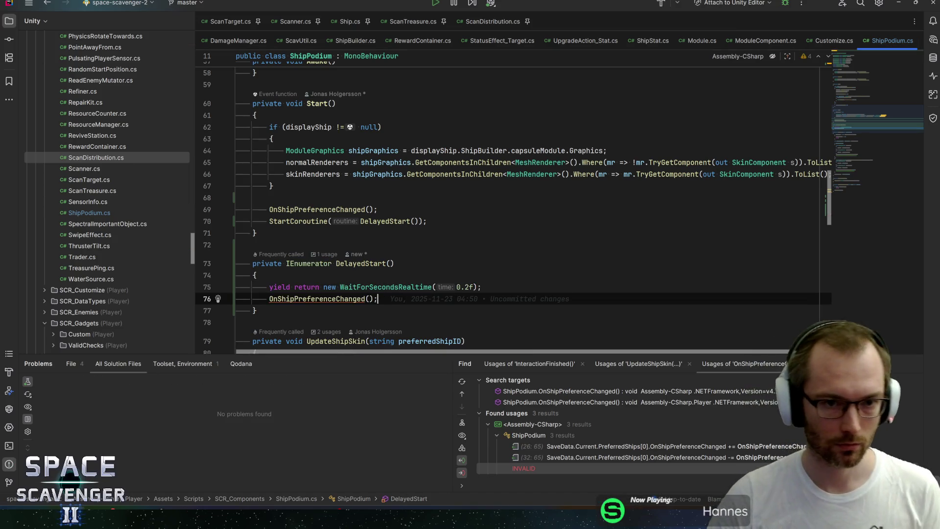
key(alt+Tab)
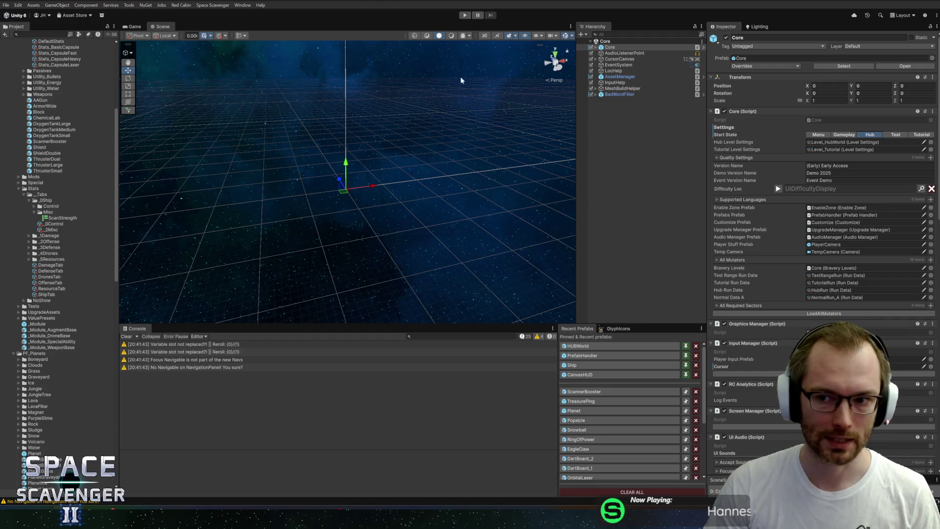
Play-test the delayed skin fix in Unity's maximized game view
click(464, 15)
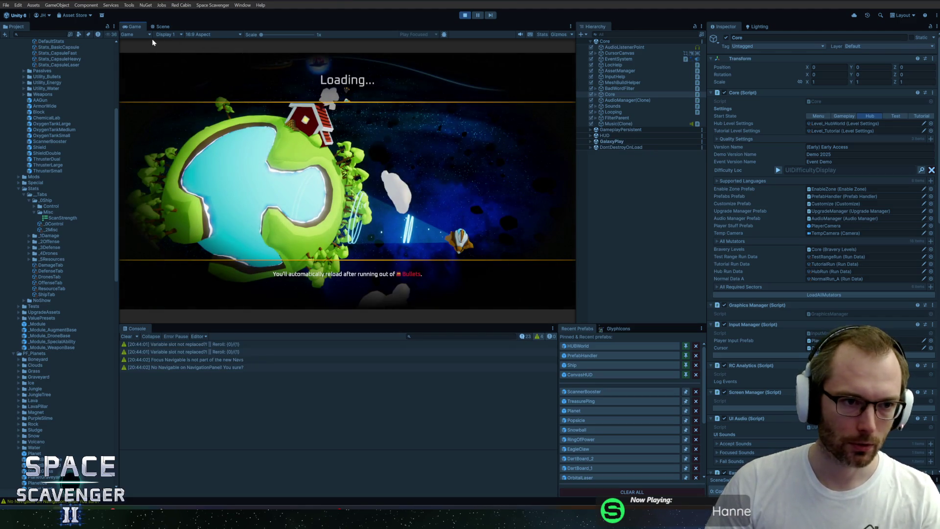
key(shift+space)
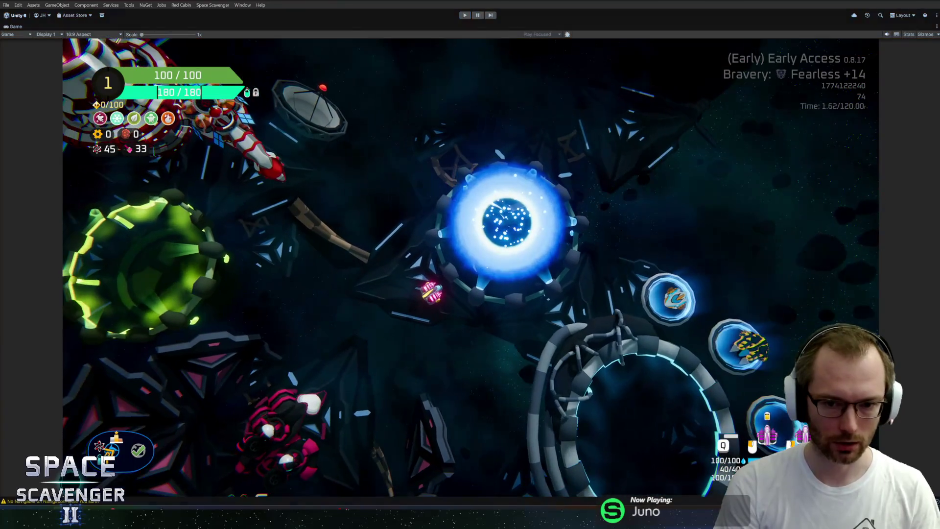
key(ctrl+p)
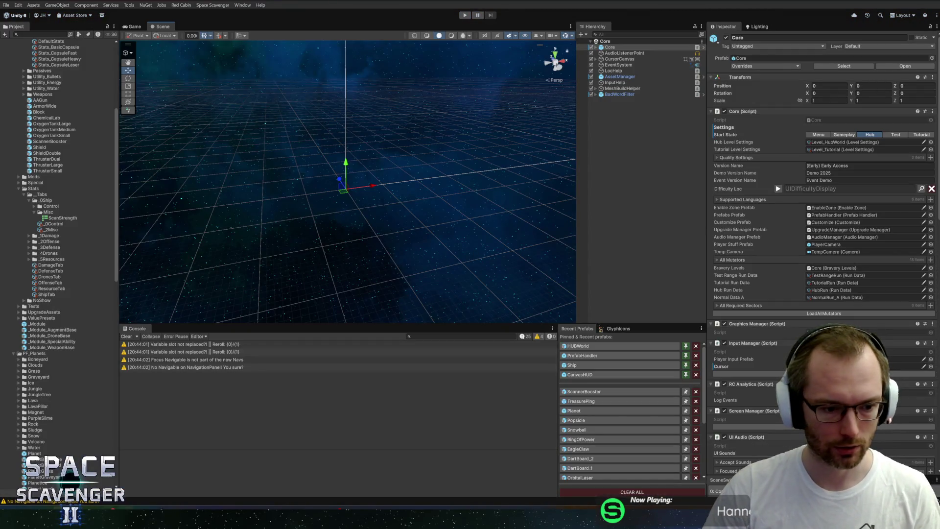
Review the DelayedStart code in Rider, then switch to GitHub Desktop's changed files
key(alt+Tab)
click(457, 287)
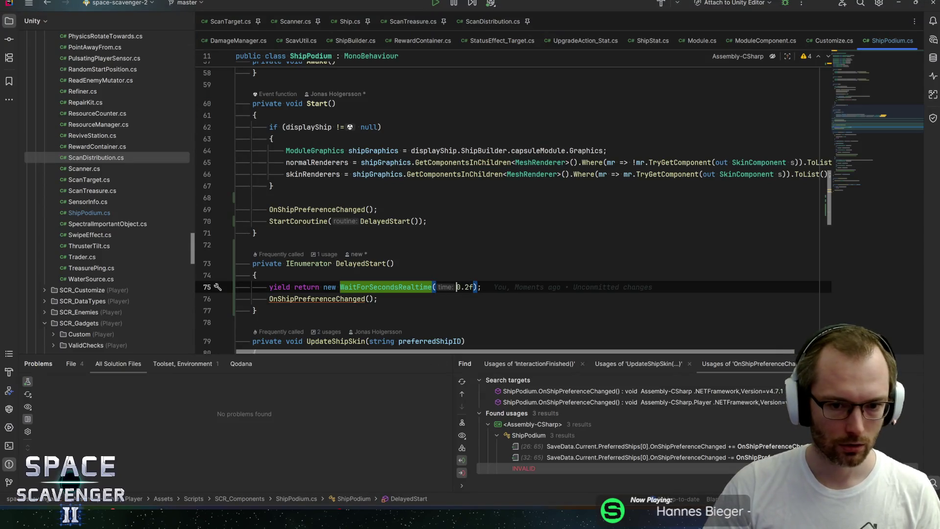
key(Up)
scroll(515, 220, down, 2)
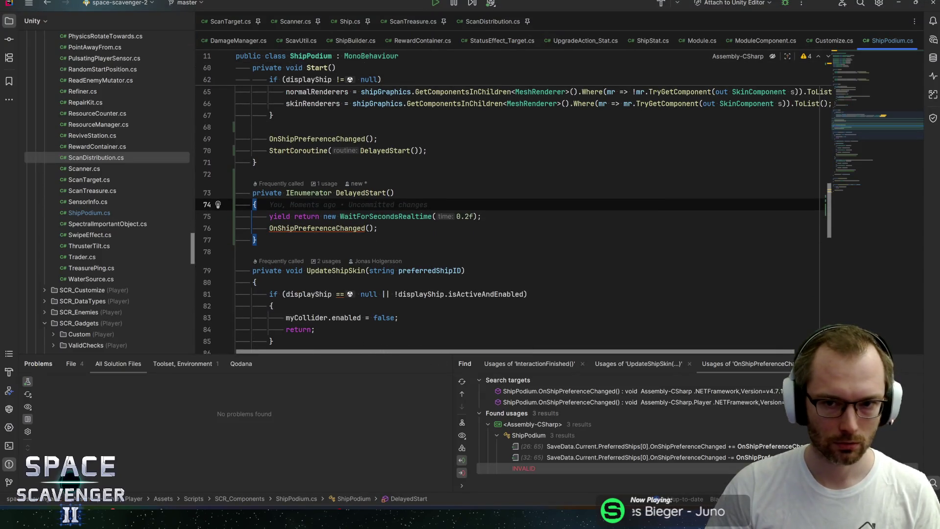
key(alt+Tab)
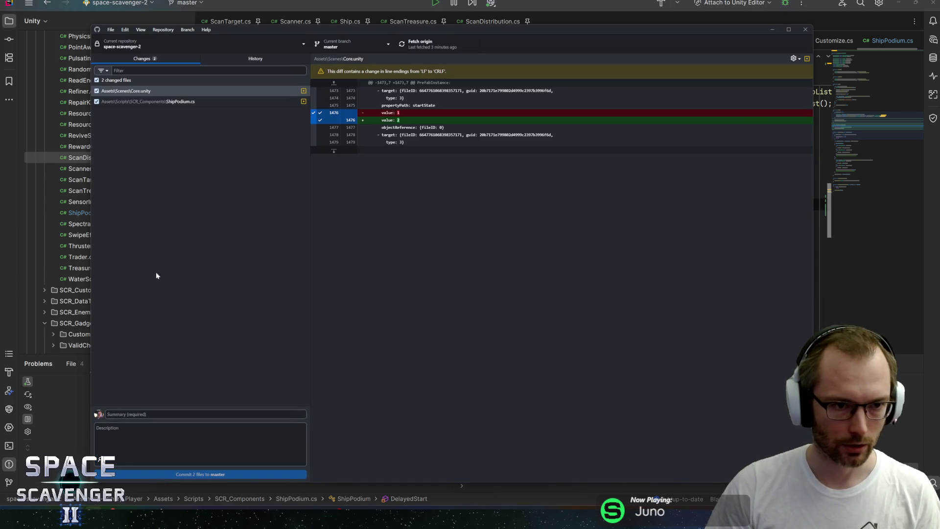
Commit ShipPodium.cs and Core.unity to master as 'Fixed Podium blueprint material at start'
click(201, 102)
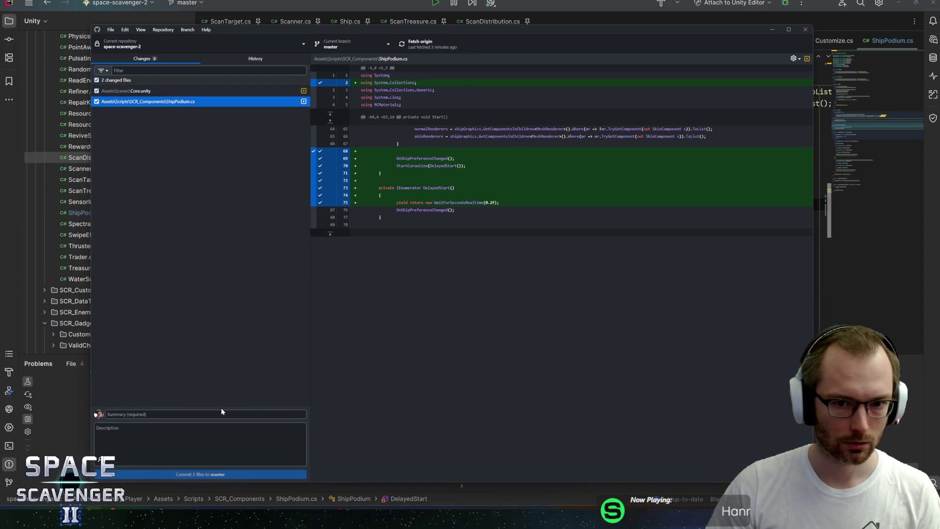
click(209, 415)
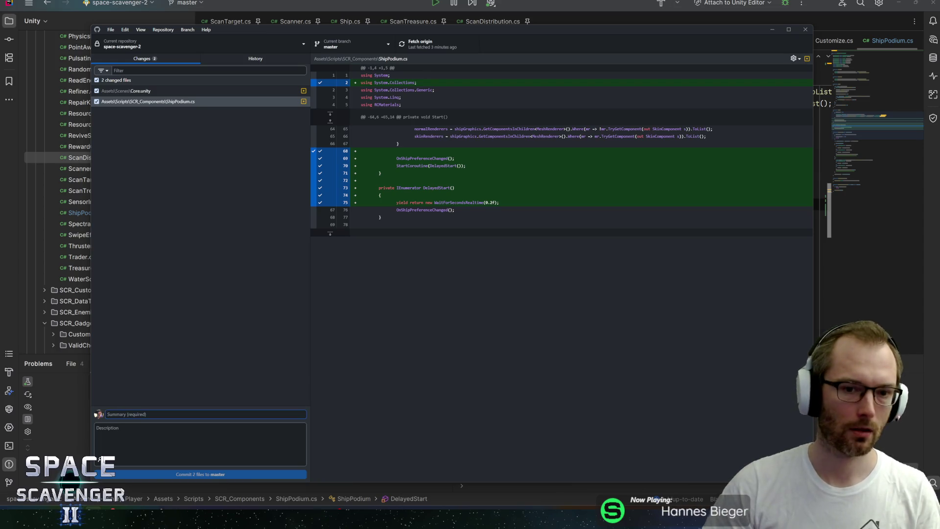
text(Fixed)
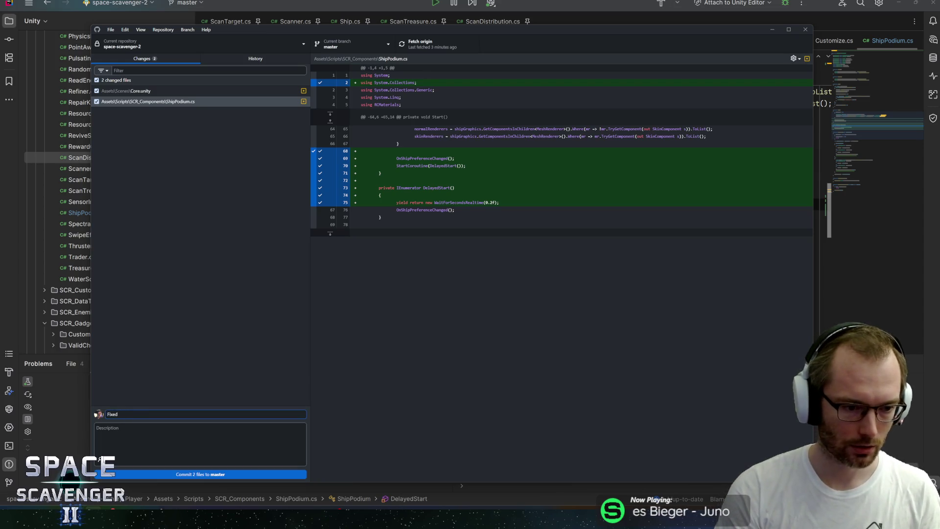
text(eprintmaterial at)
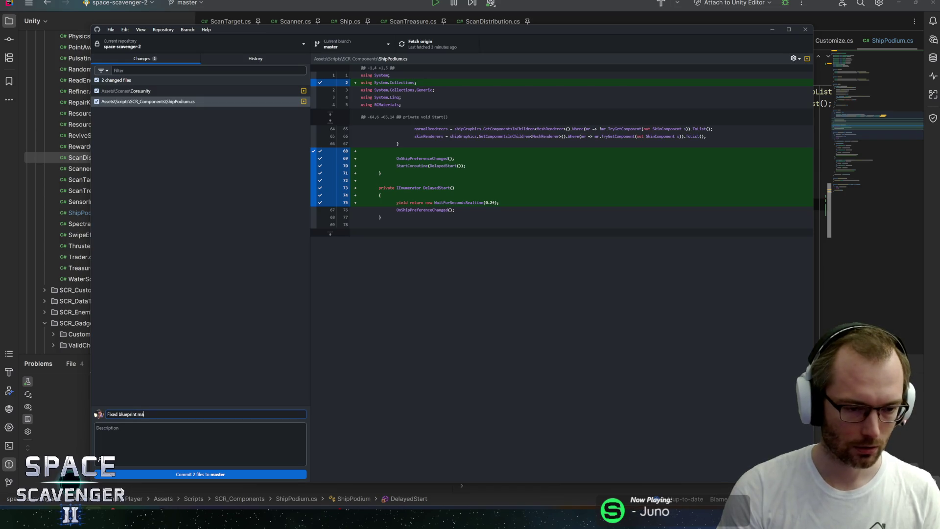
text( start)
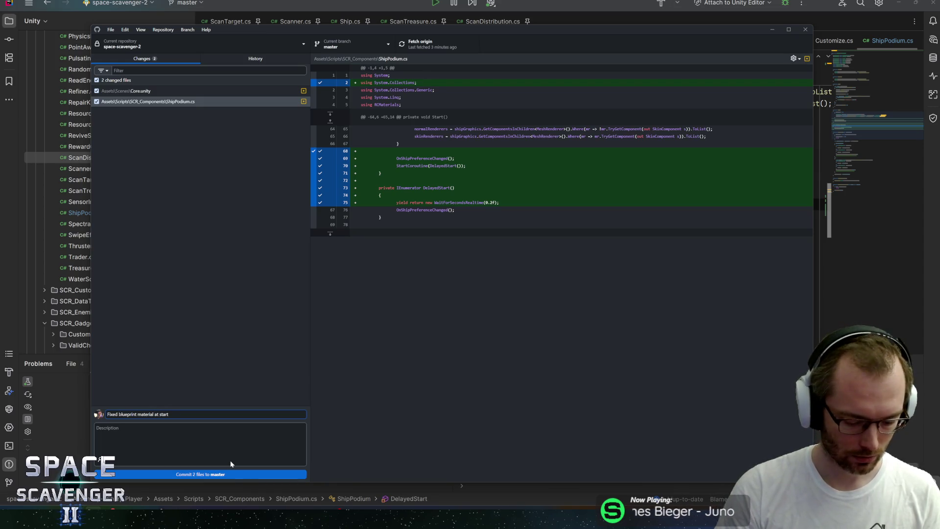
text(Podium)
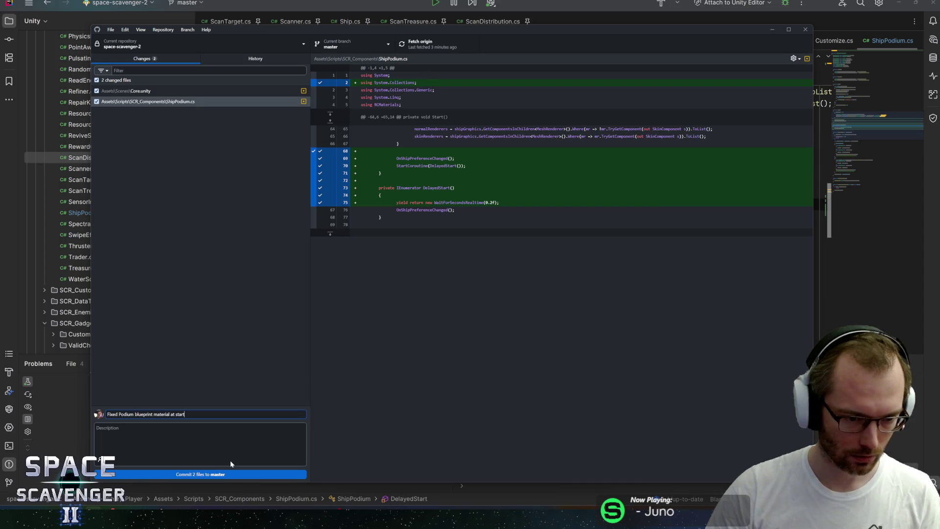
click(231, 475)
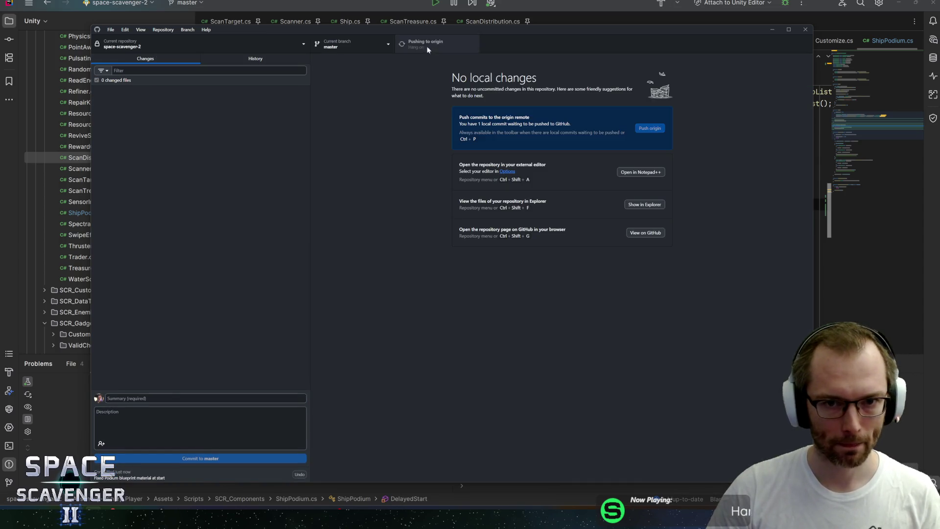
key(alt+Tab)
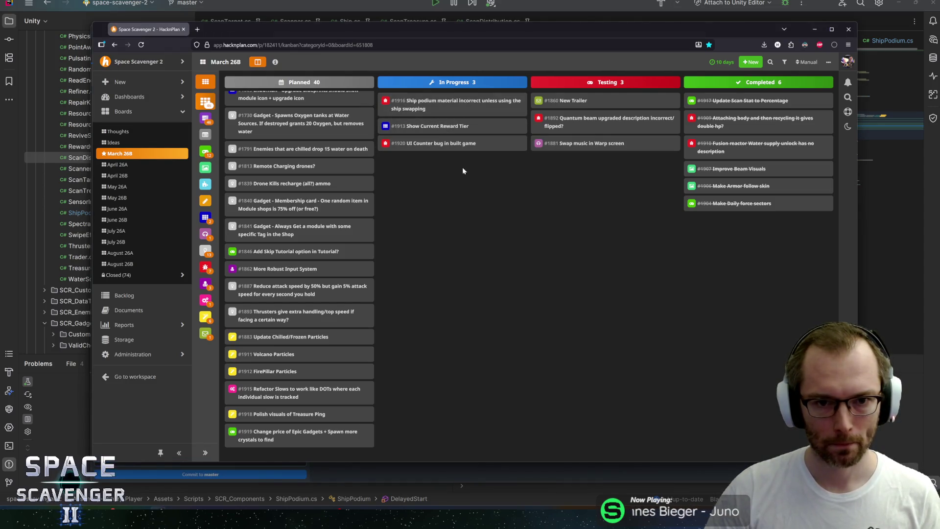
Move HacknPlan task #1916 from In Progress to Completed
drag(417, 104, 710, 105)
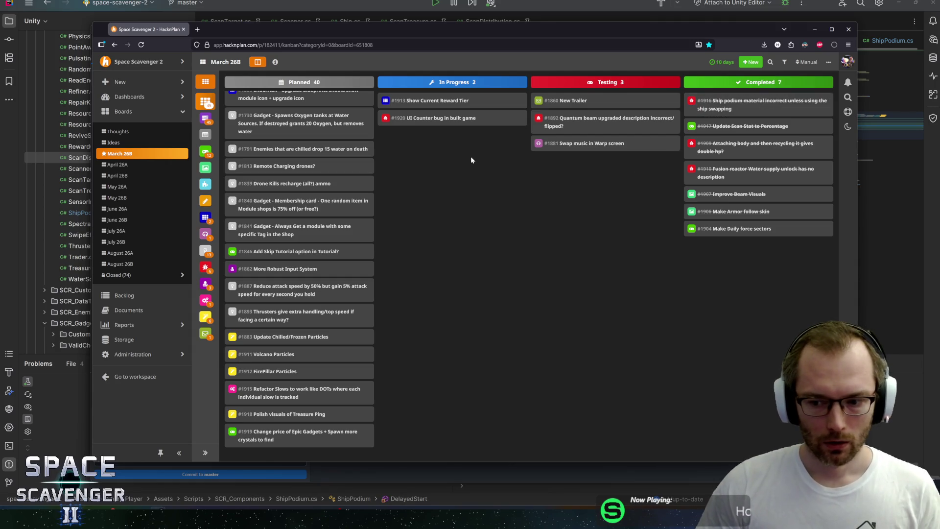
key(alt+Tab)
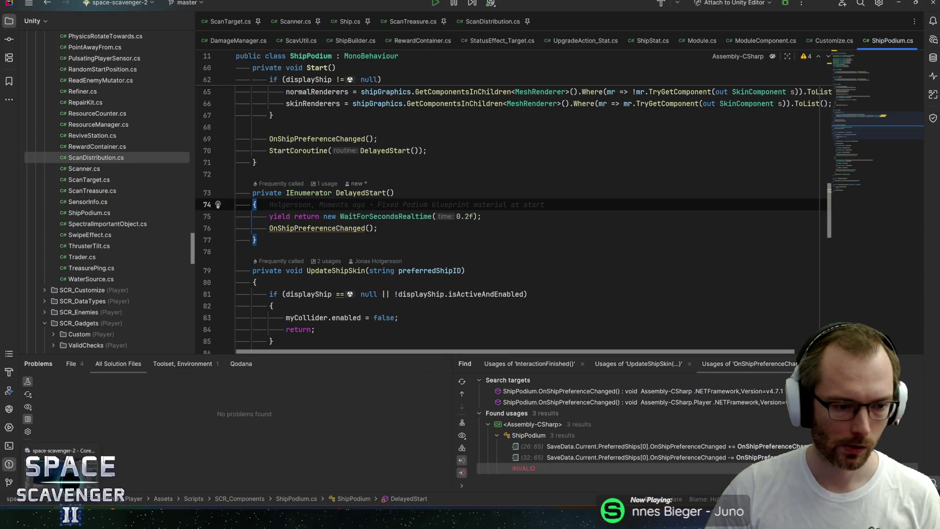
key(alt+Tab)
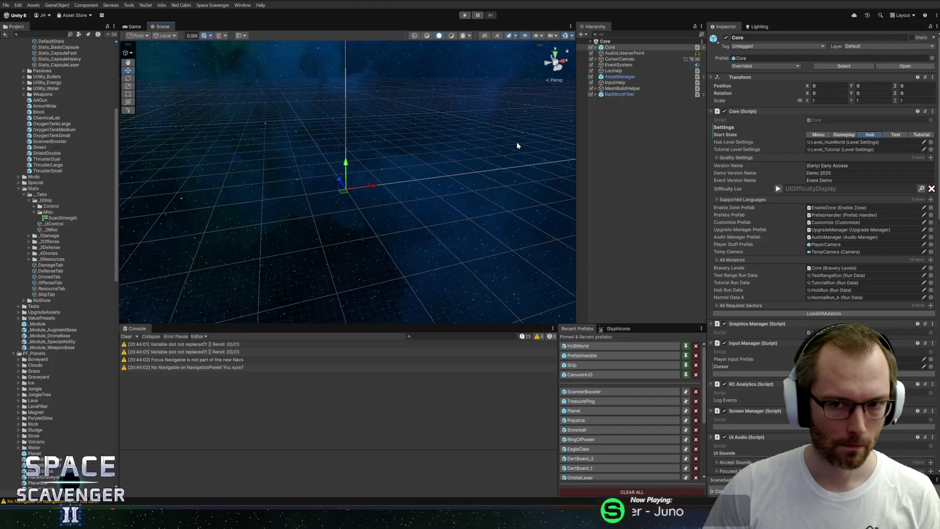
Set the Core's Start State to Gameplay and run the game with a maximized Game view
click(845, 135)
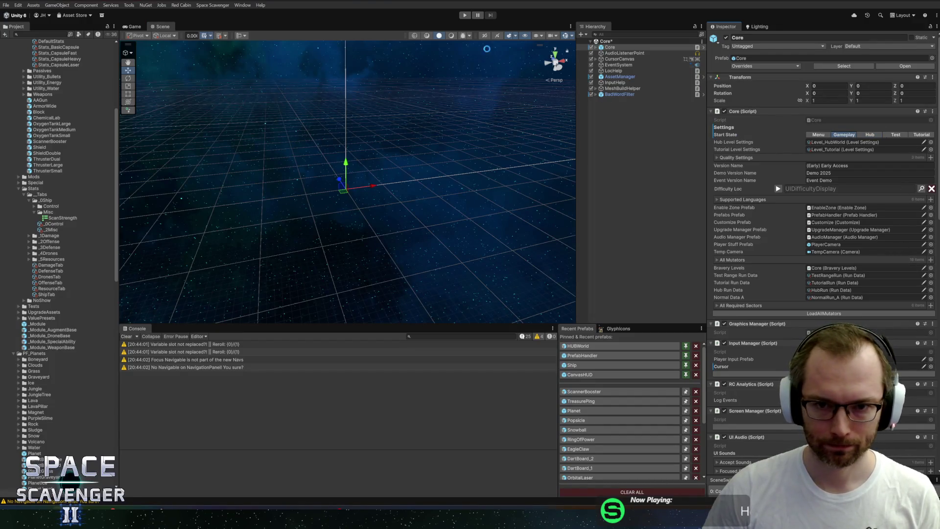
click(469, 17)
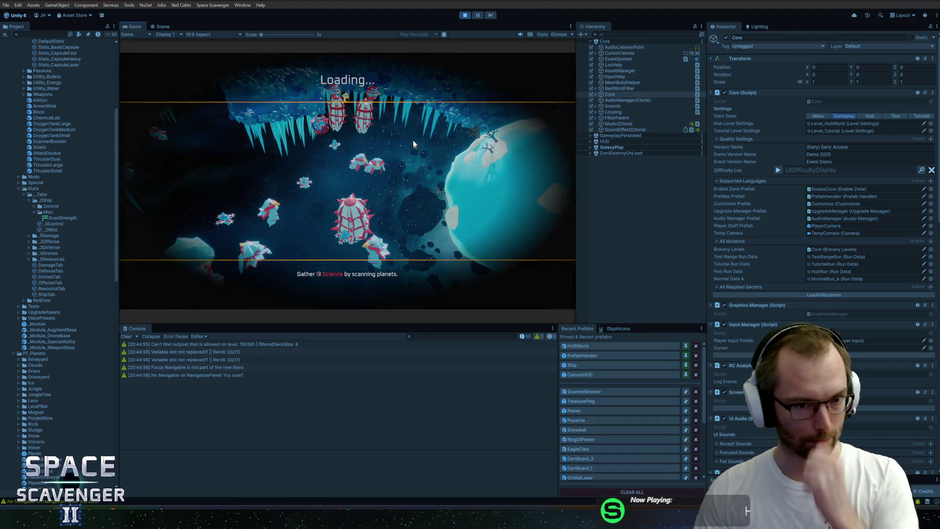
double_click(133, 28)
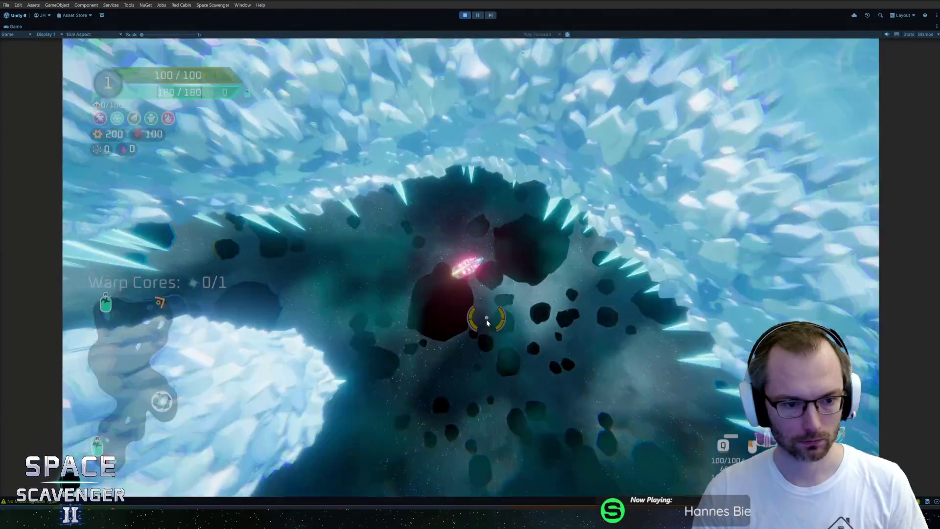
Run 'debug damageAll' in the console, fly to the Oxygen Station and take the 60 red reward
key(d)
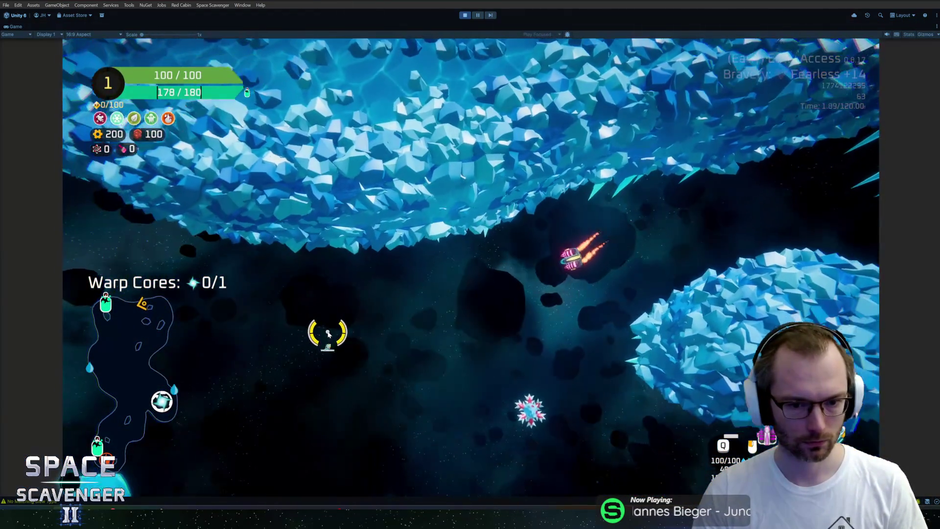
key(grave)
text(debug da)
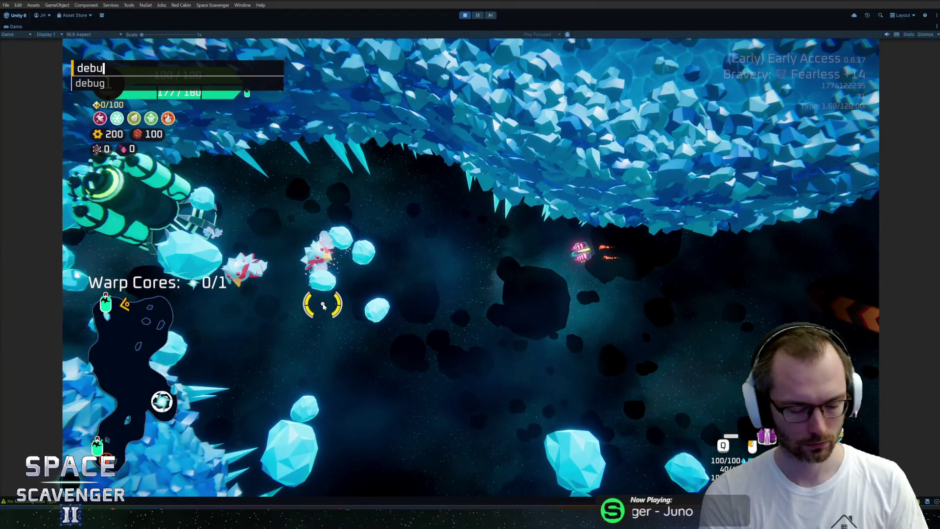
key(Tab)
key(Return)
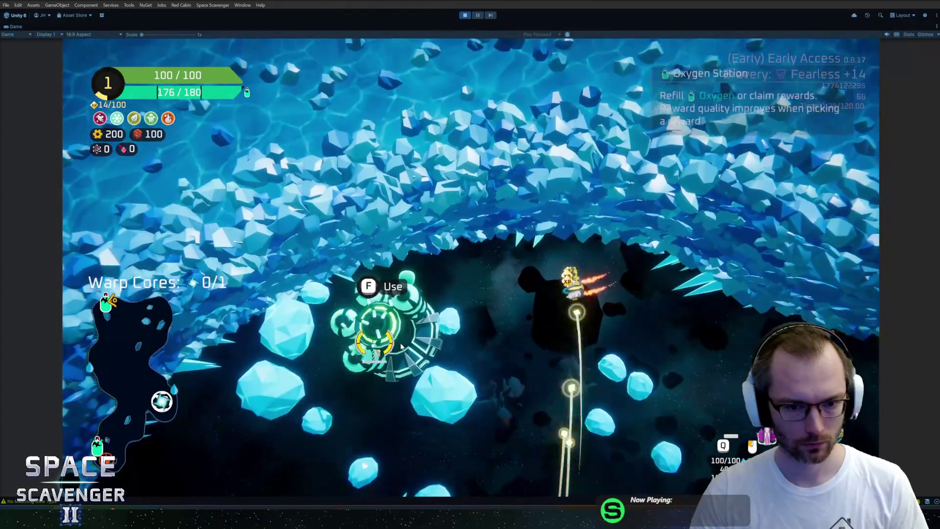
key(f)
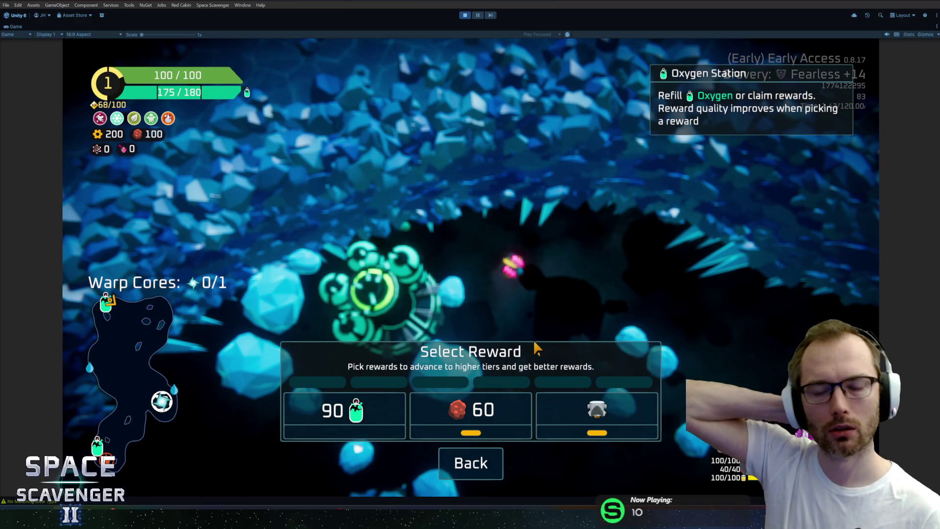
click(501, 434)
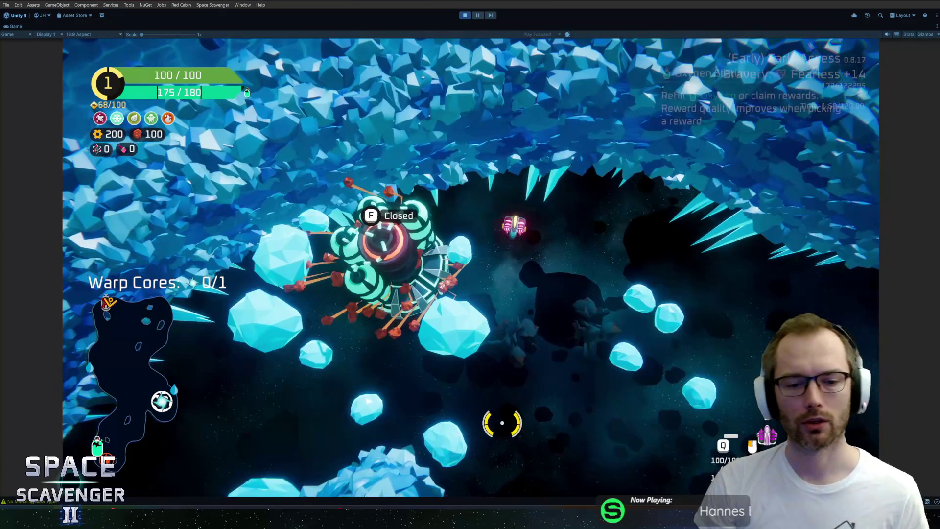
Run 'debug damageAll' from the in-game debug console
key(grave)
text(debug damageAll)
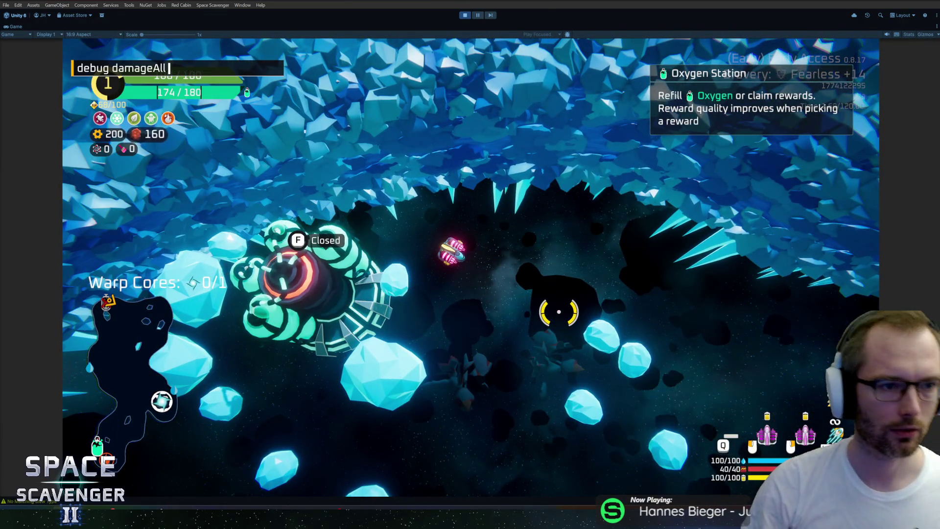
key(Return)
Reopen oxygen stations with 'debug oxygen openStations', then use the station and take the empty Nothing reward
text(debug oxygen )
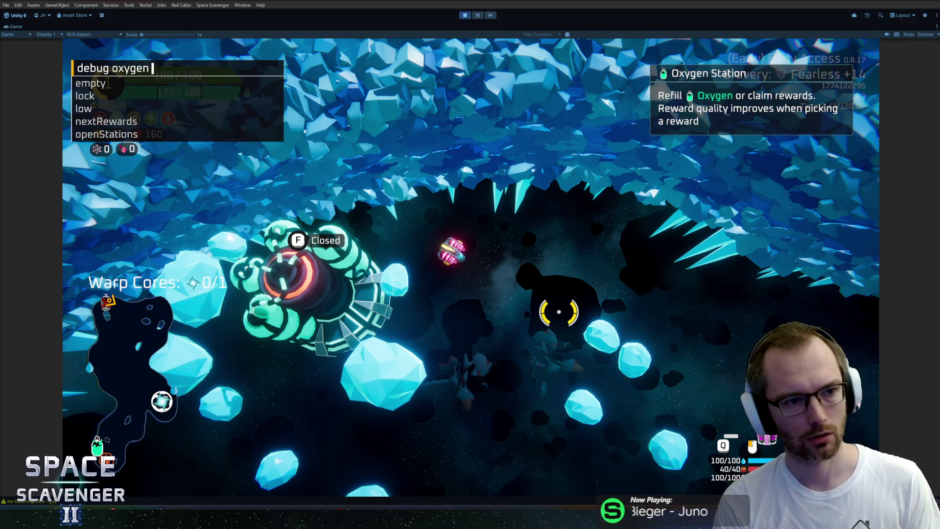
text(opn)
key(Tab)
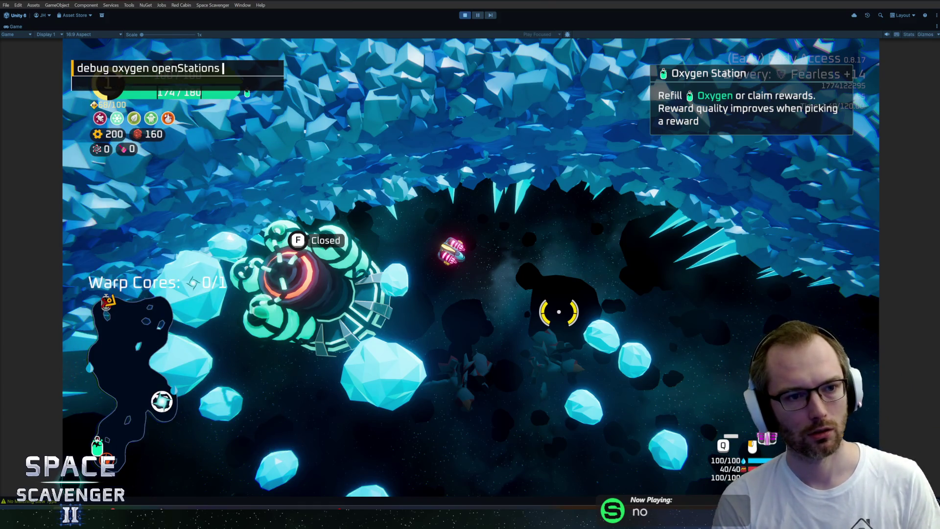
key(Return)
key(f)
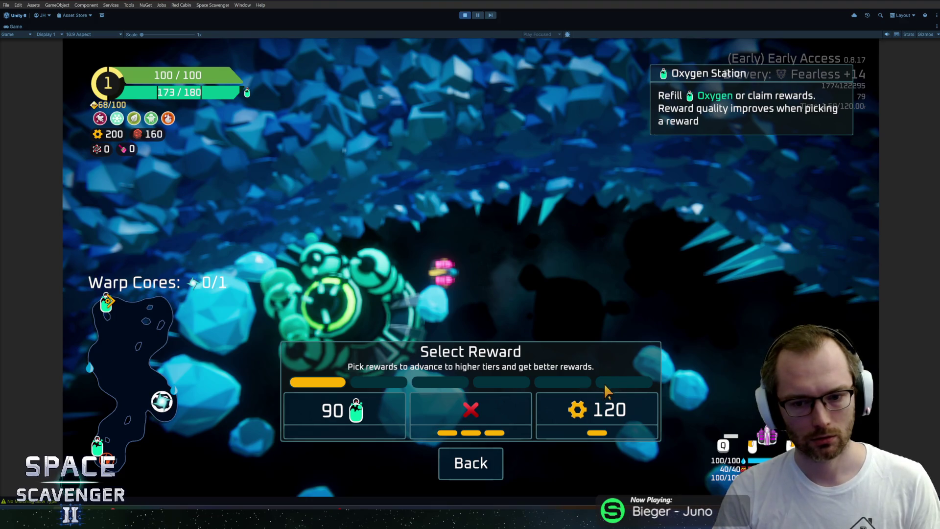
click(497, 403)
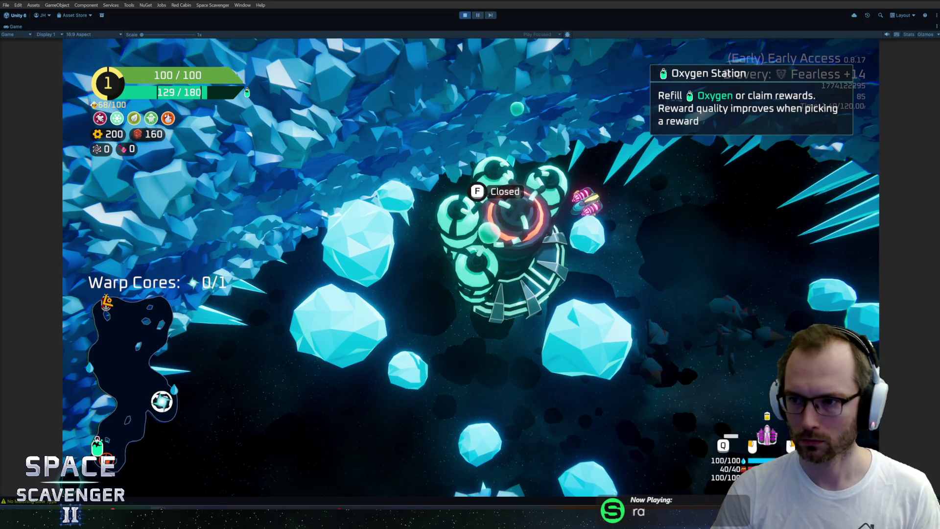
Fly the ship right across the cave and fire the laser, aiming it higher
key(d)
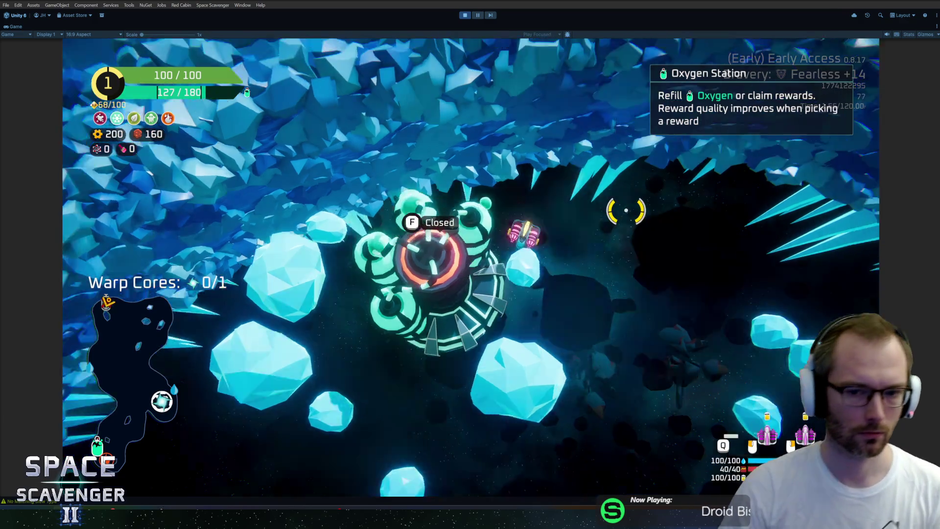
click(327, 258)
mouse_move(326, 258)
mouse_down()
mouse_move(216, 185)
mouse_move(225, 185)
mouse_up()
Reopen the oxygen station with 'debug.oxygen.openStations', bring up its rewards, then open the Game Design Document in Figma
text(debug.oxygen.openStations)
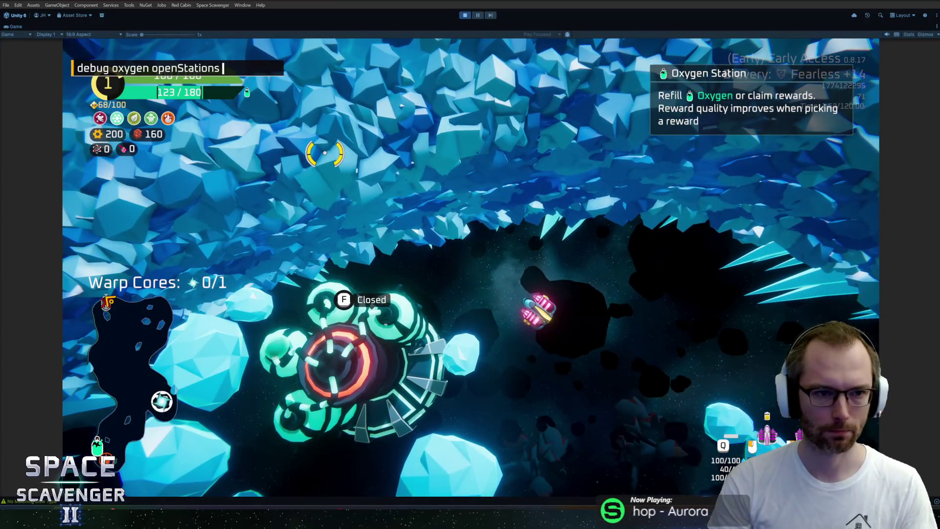
key(Return)
key(f)
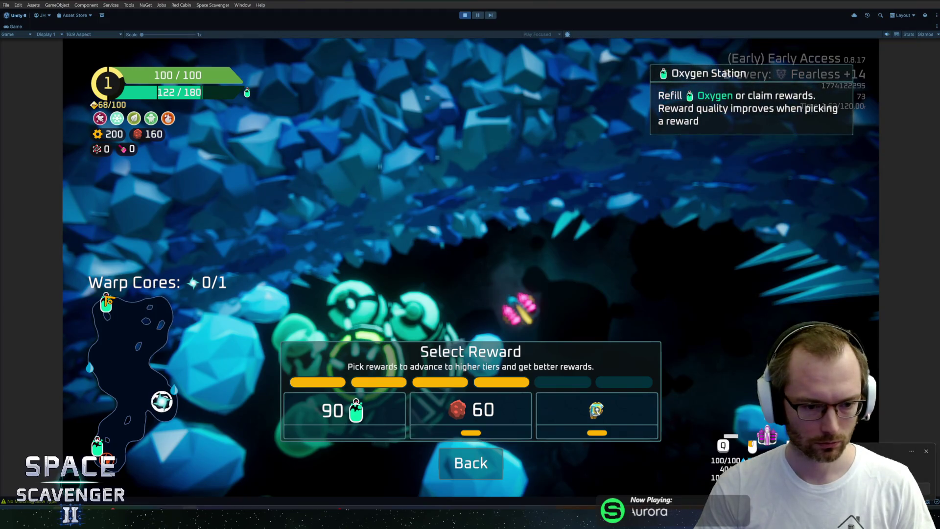
key(alt+Tab)
click(126, 2)
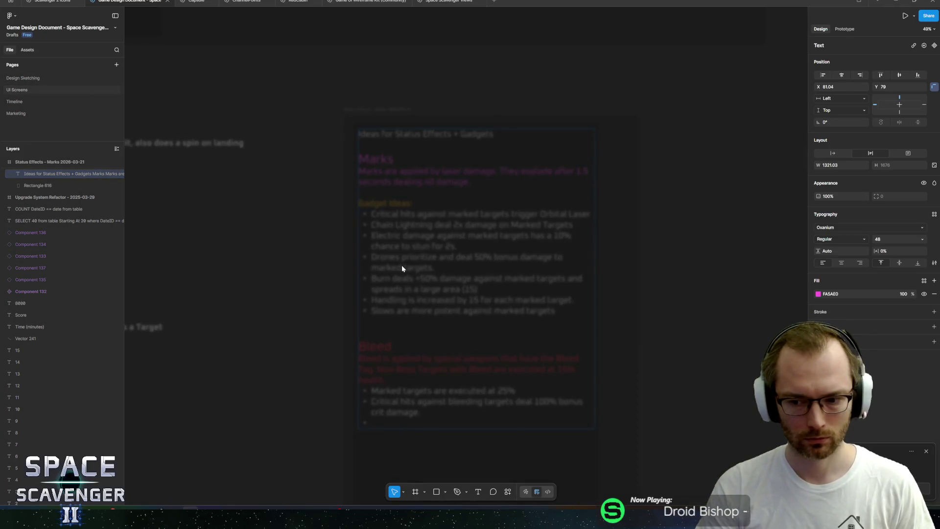
Pan across the UI Screens page to the New Reward Screen mockup
mouse_move(535, 296)
mouse_down()
mouse_move(428, 326)
mouse_move(594, 314)
mouse_up()
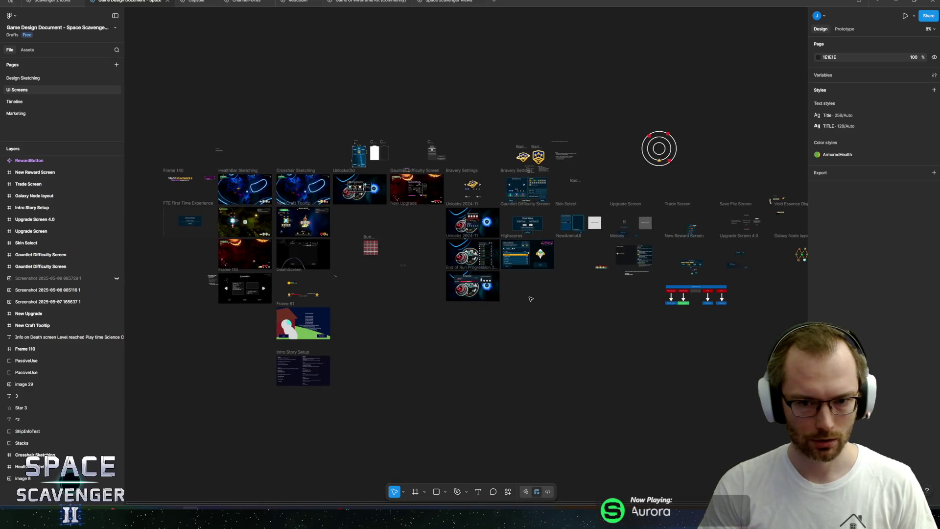
mouse_move(531, 299)
mouse_down()
mouse_move(510, 318)
mouse_move(376, 316)
mouse_move(522, 320)
mouse_up()
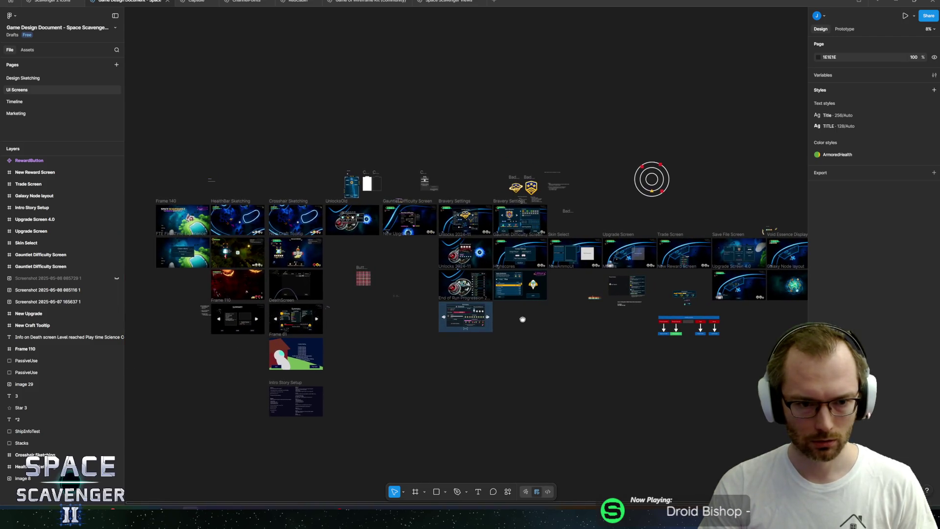
scroll(512, 299, up, 3)
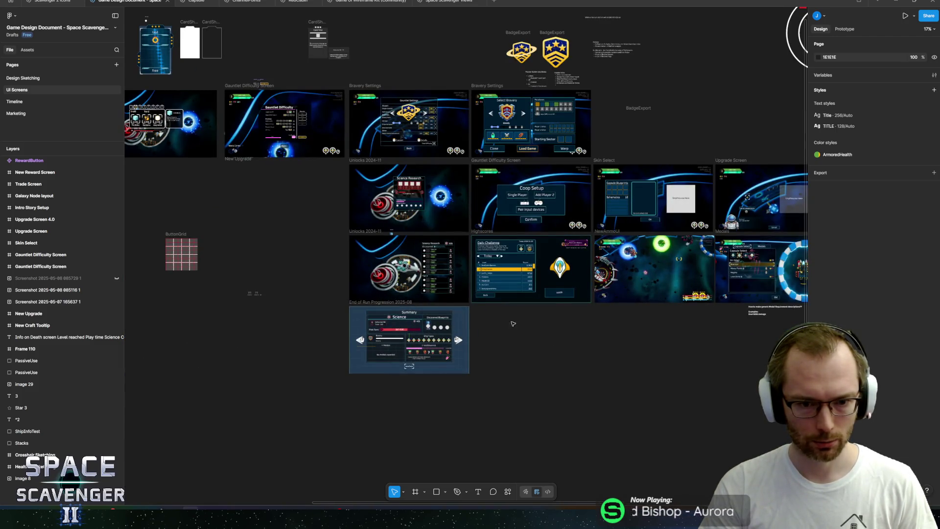
scroll(512, 299, up, 3)
scroll(358, 411, right, 5)
scroll(479, 391, right, 5)
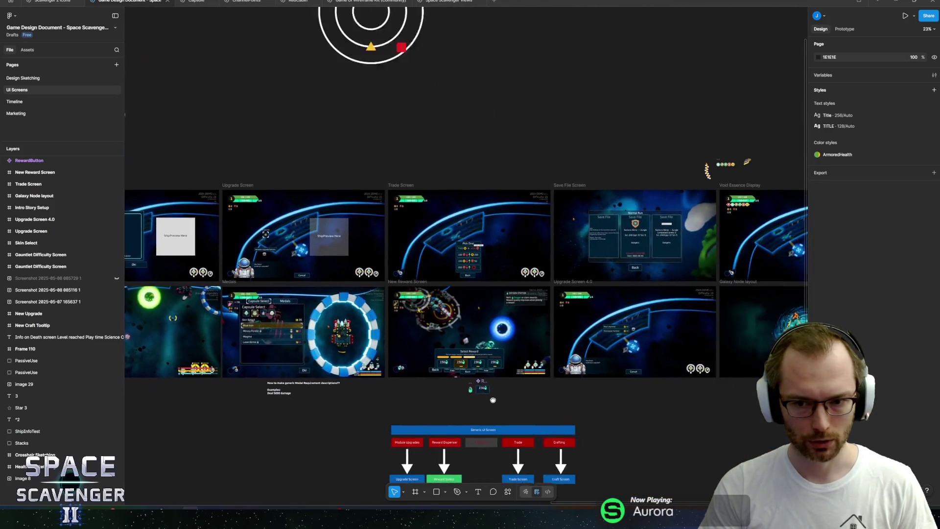
scroll(411, 360, up, 4)
scroll(483, 355, up, 3)
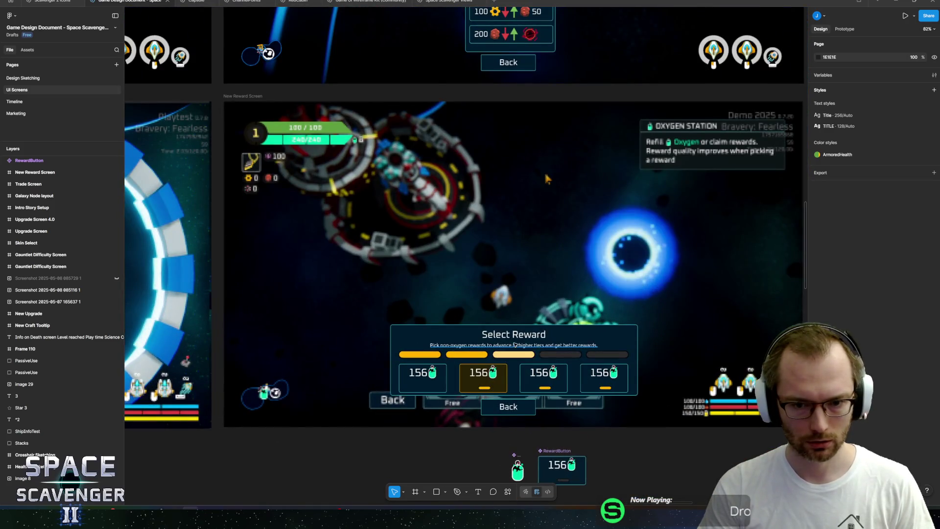
scroll(456, 339, up, 3)
Select the Select Reward panel background, the New Reward Screen frame, then screenshot image 45
click(598, 339)
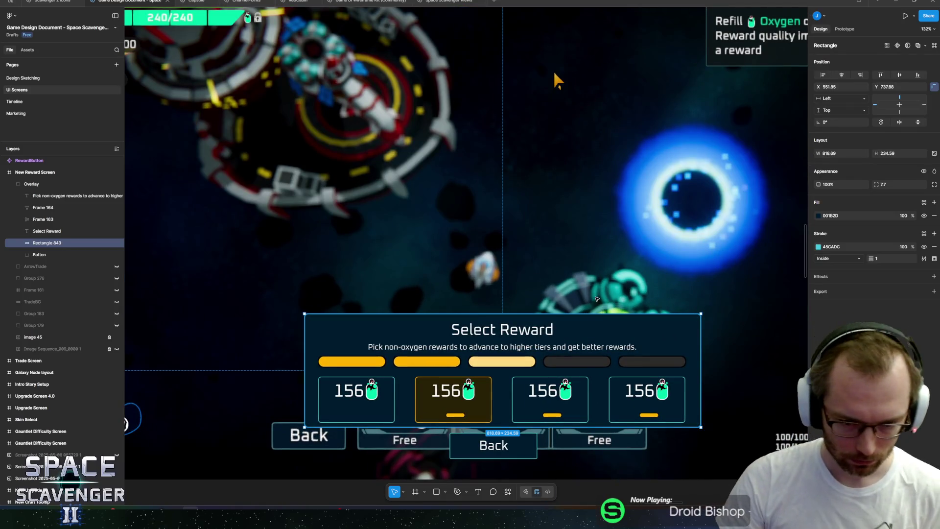
click(34, 172)
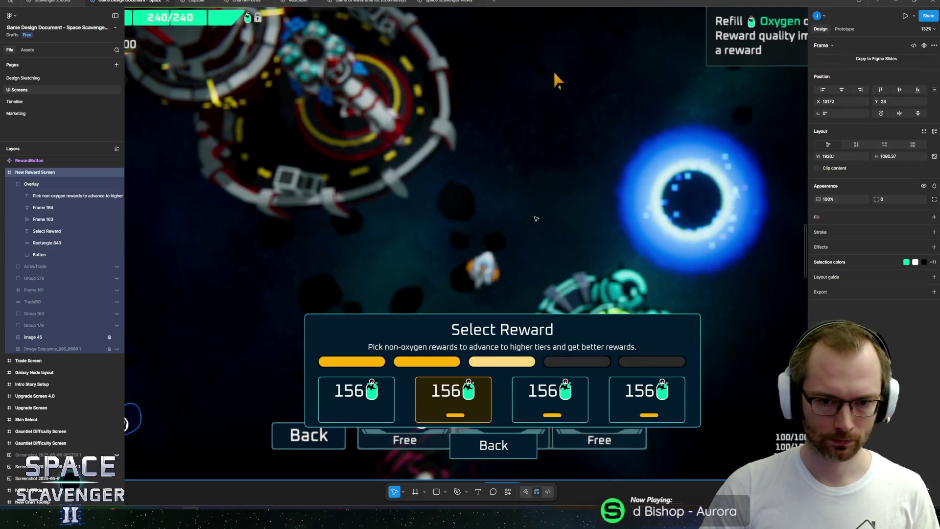
click(29, 338)
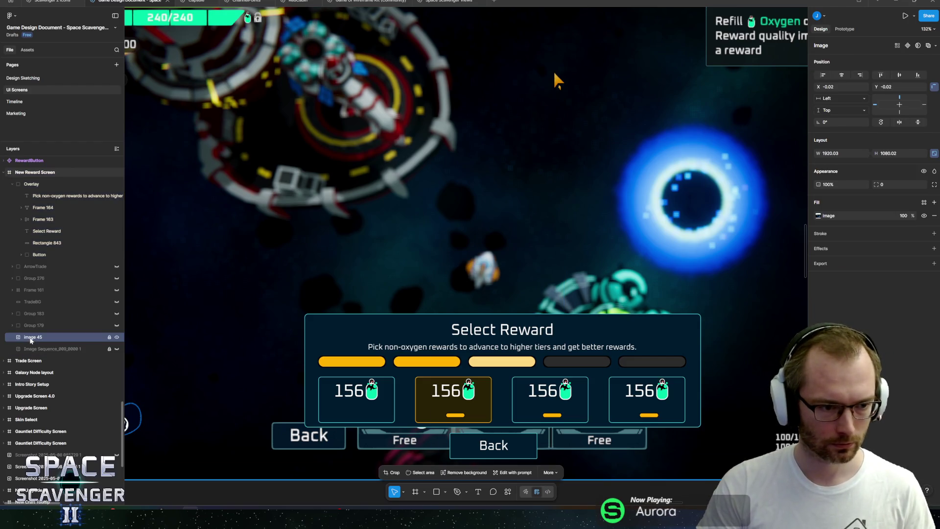
scroll(357, 309, down, 5)
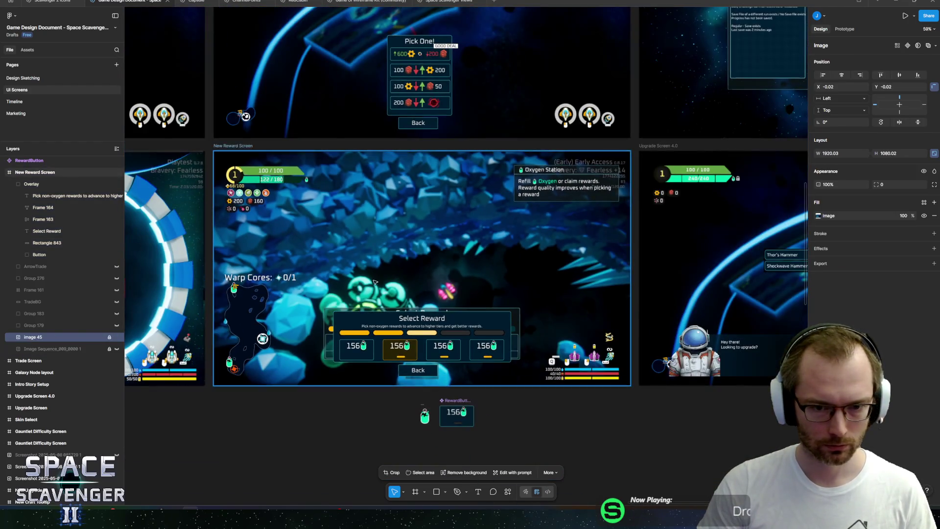
scroll(370, 281, up, 3)
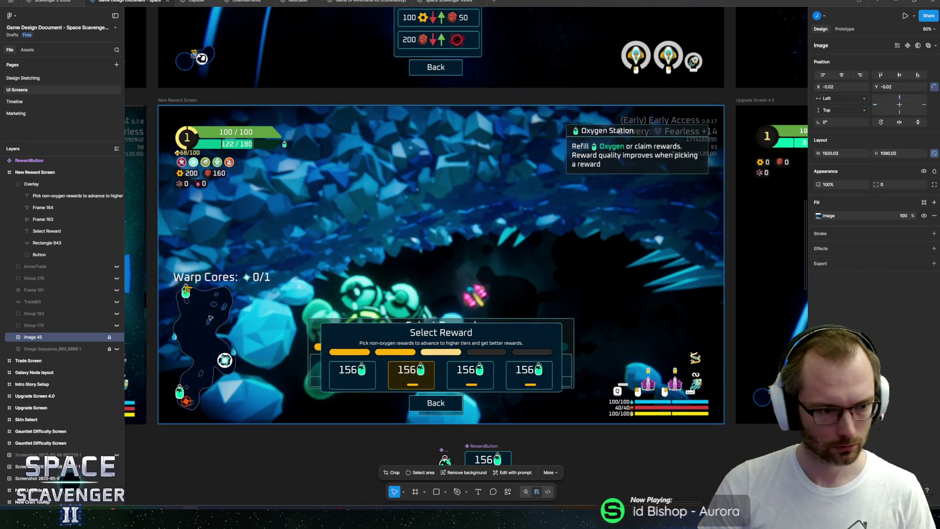
key(Escape)
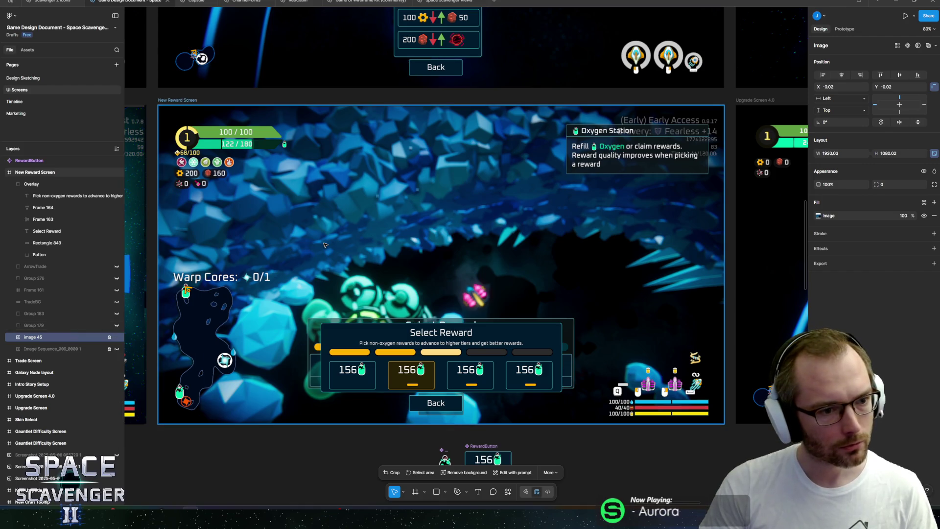
Toggle image 45's visibility off and on twice to compare the new gameplay screenshot
click(45, 336)
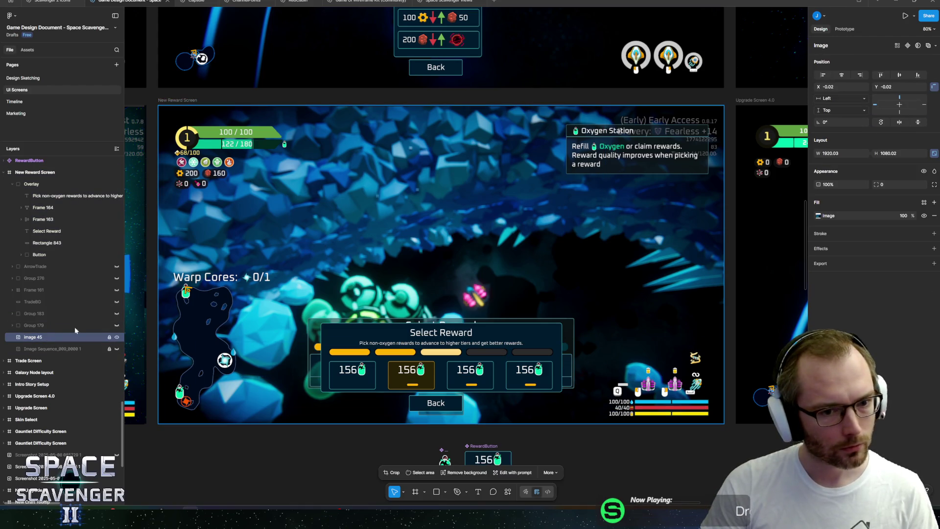
click(117, 337)
click(117, 338)
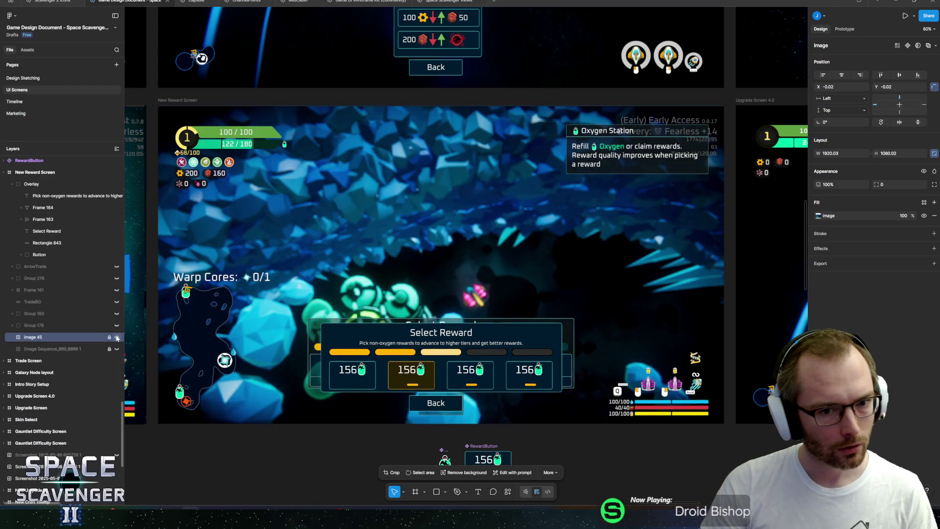
click(117, 337)
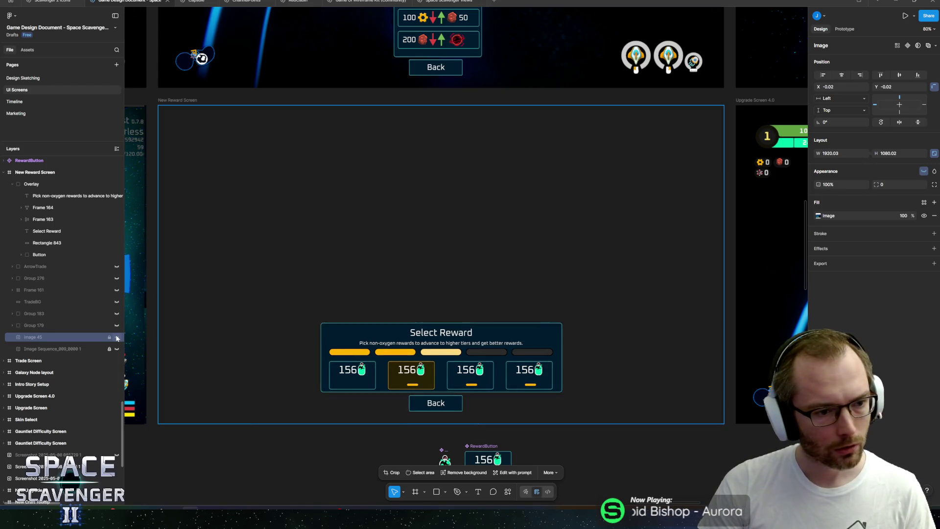
click(117, 338)
key(Escape)
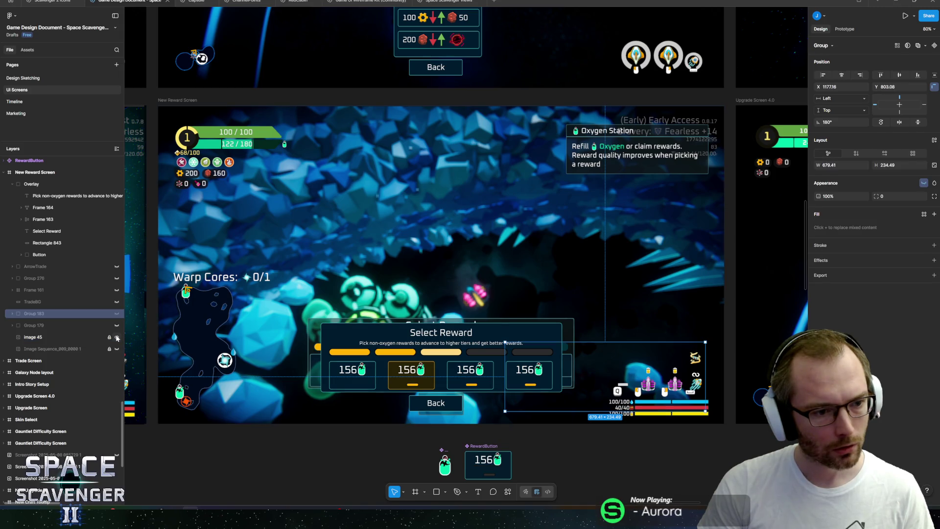